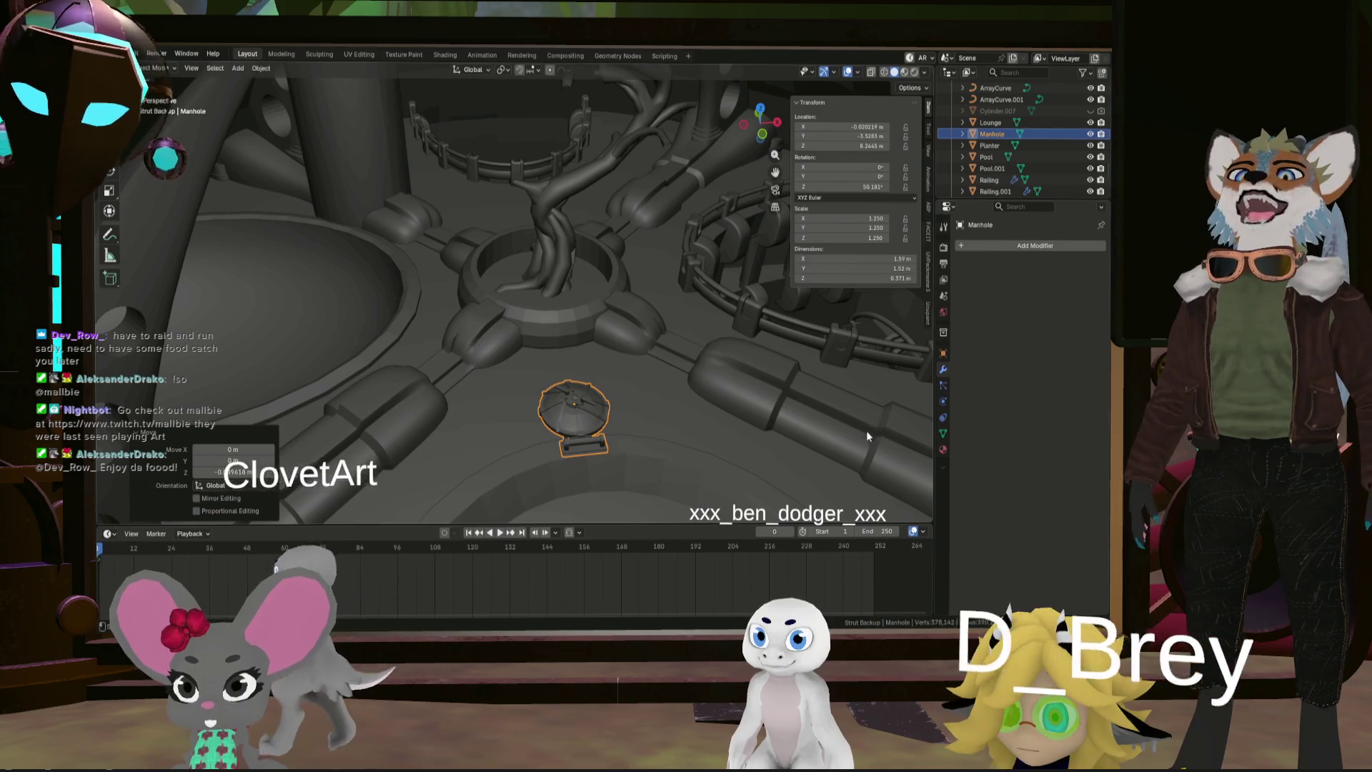
Frame the manhole, then undo and redo its last move
key("KP_Decimal")
scroll(593, 427, "down", 5)
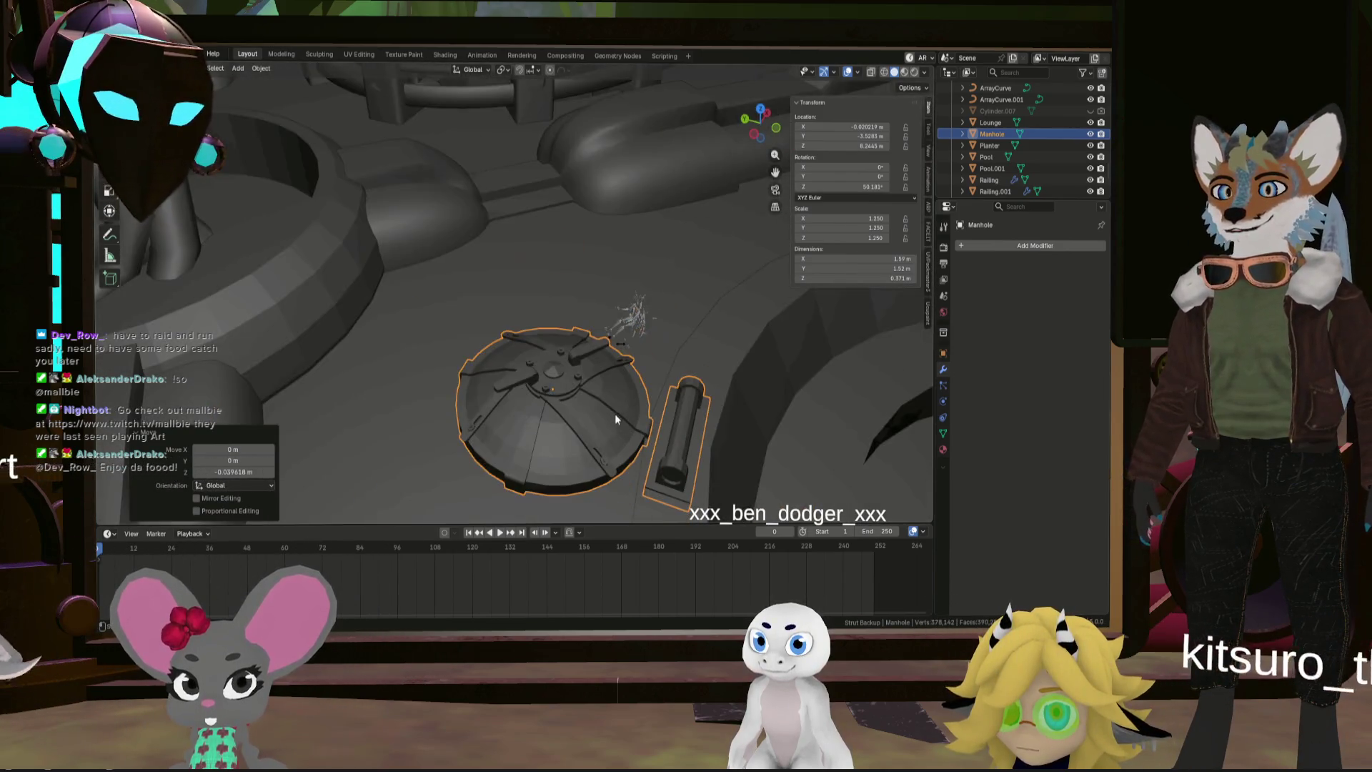
mouse_move(699, 409)
middle_mouse_down()
mouse_move(629, 437)
mouse_move(670, 413)
middle_mouse_up()
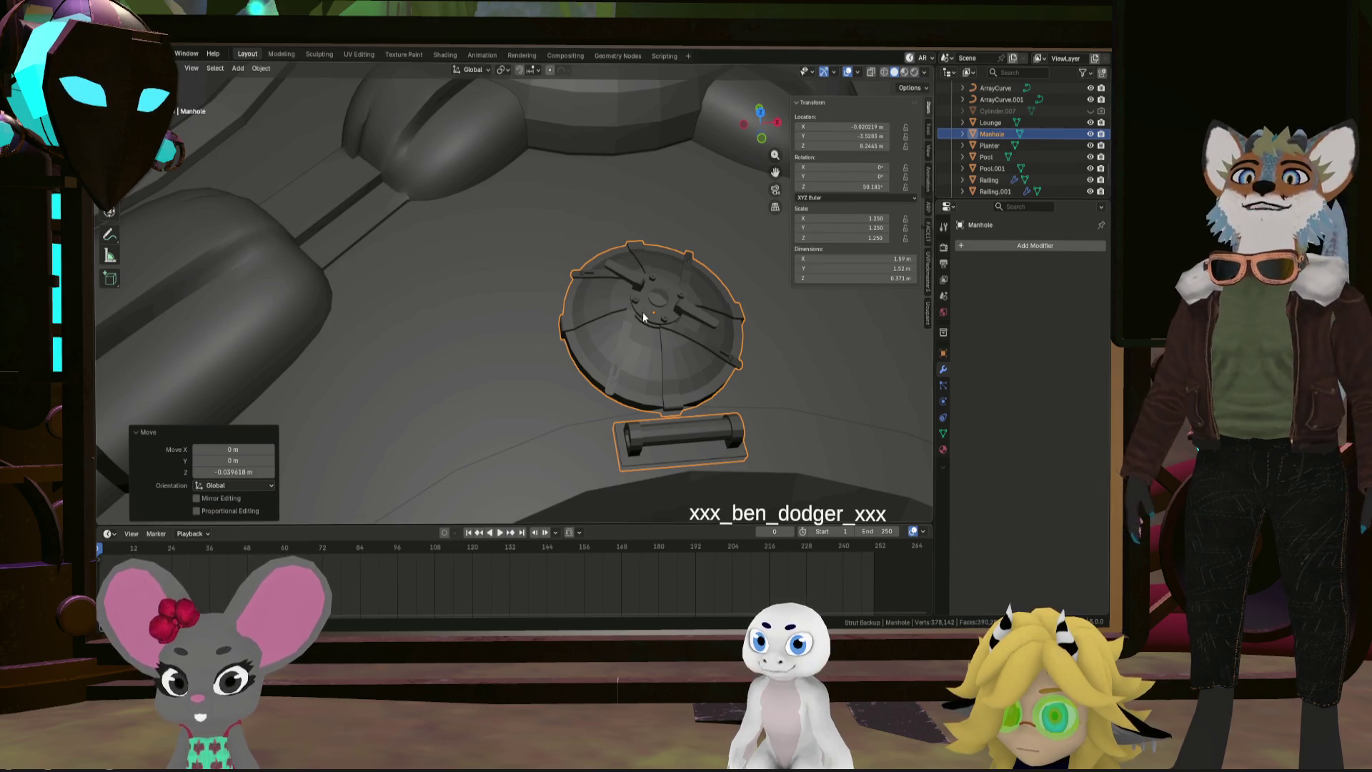
scroll(643, 317, "down", 5)
middle_click_drag(629, 359, 706, 346)
key("ctrl+z")
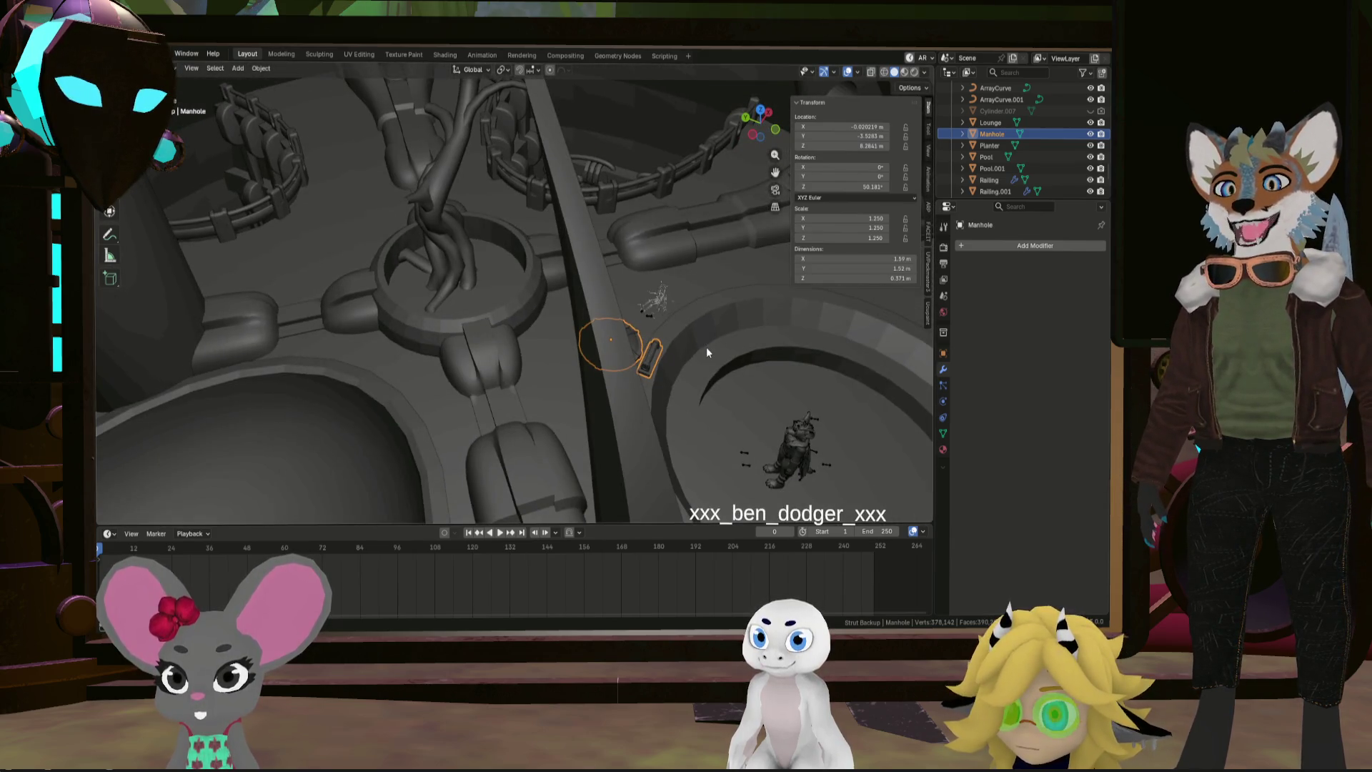
key("ctrl+shift+z")
scroll(714, 350, "down", 5)
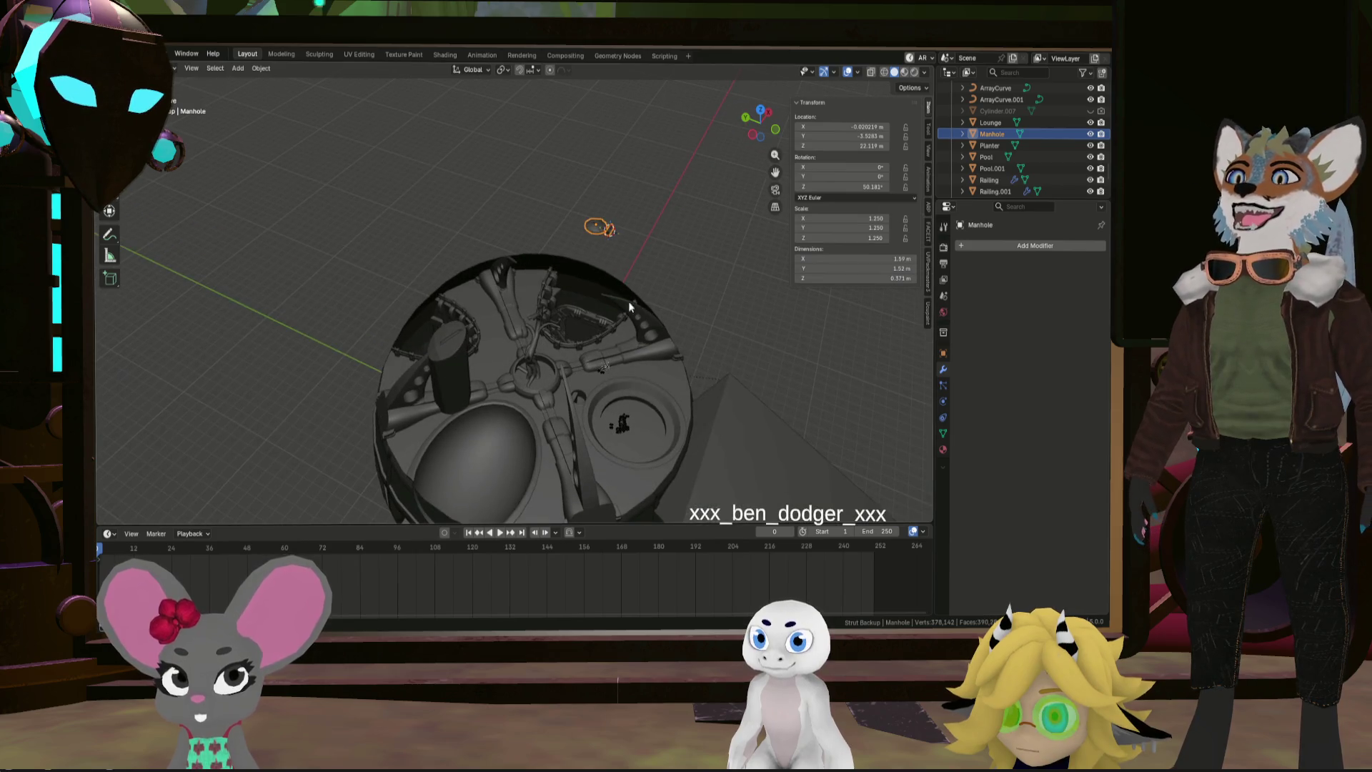
mouse_move(633, 243)
middle_mouse_down()
mouse_move(644, 316)
mouse_move(608, 303)
mouse_move(627, 366)
middle_mouse_up()
scroll(644, 313, "up", 4)
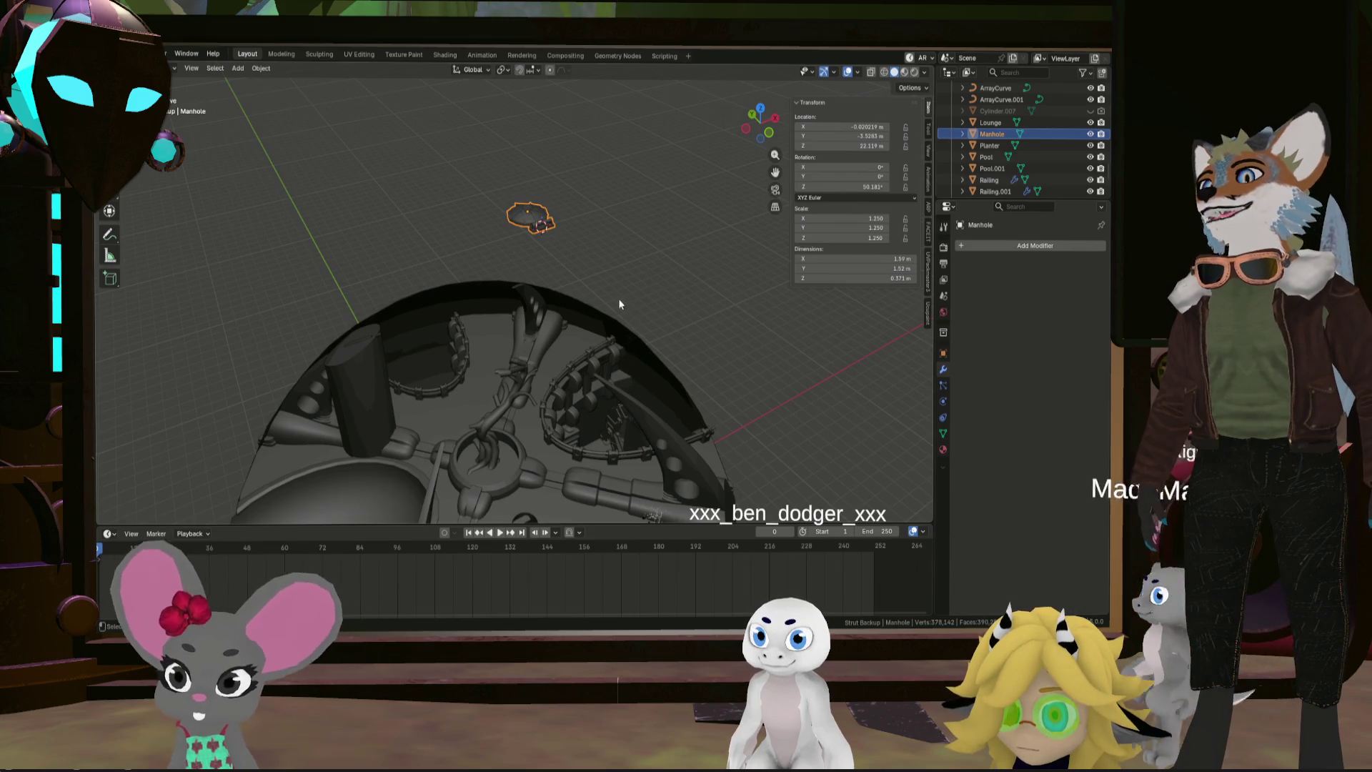
mouse_move(619, 300)
middle_mouse_down()
mouse_move(555, 368)
mouse_move(429, 380)
mouse_move(615, 426)
mouse_move(572, 353)
mouse_move(566, 443)
mouse_move(555, 395)
mouse_move(581, 422)
mouse_move(598, 371)
mouse_move(511, 285)
mouse_move(579, 300)
mouse_move(544, 264)
mouse_move(517, 262)
mouse_move(529, 293)
mouse_move(619, 331)
mouse_move(562, 331)
mouse_move(635, 349)
mouse_move(636, 412)
mouse_move(632, 384)
mouse_move(654, 378)
middle_mouse_up()
Isolate the manhole lid and hinge barrel in Local View and deselect them
key("KP_Divide")
mouse_move(482, 309)
middle_mouse_down()
mouse_move(535, 281)
mouse_move(521, 359)
mouse_move(491, 352)
middle_mouse_up()
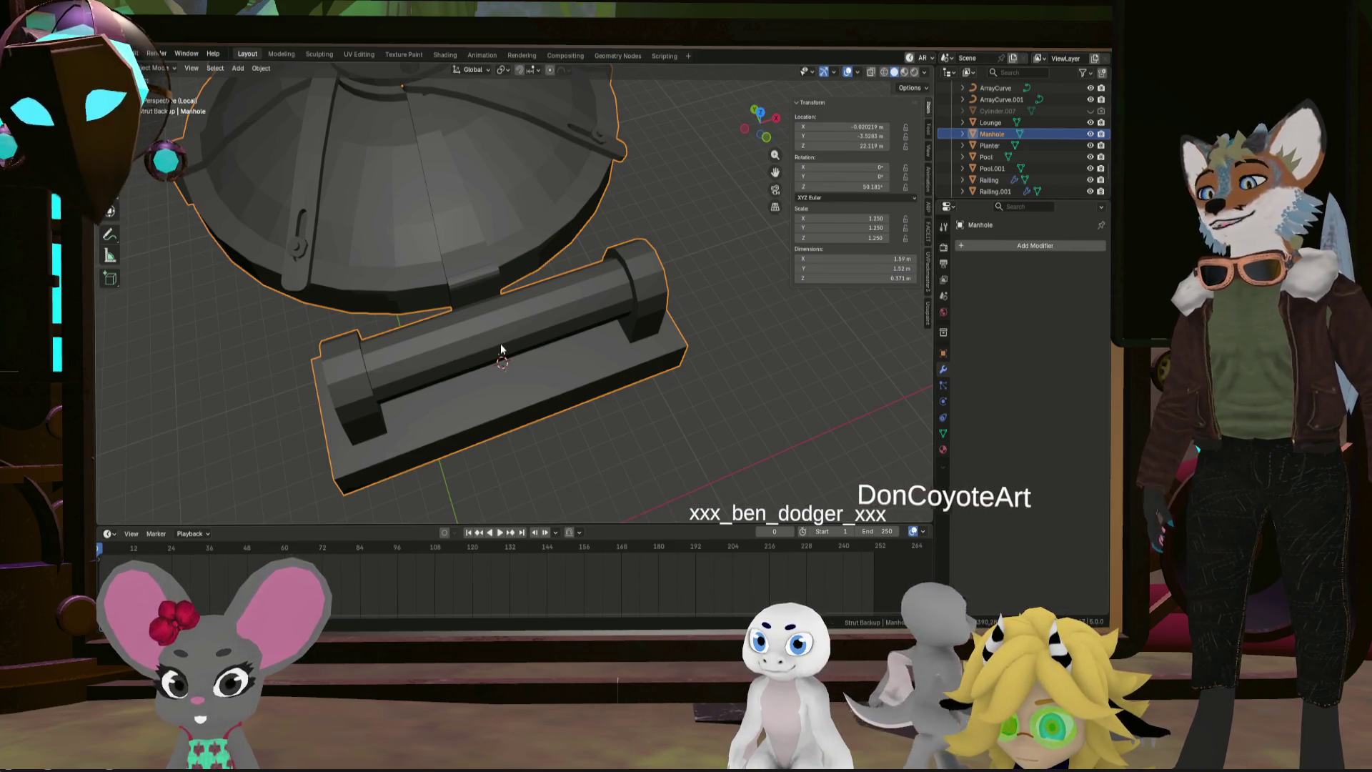
mouse_move(511, 340)
middle_mouse_down()
mouse_move(522, 327)
mouse_move(514, 346)
mouse_move(546, 375)
middle_mouse_up()
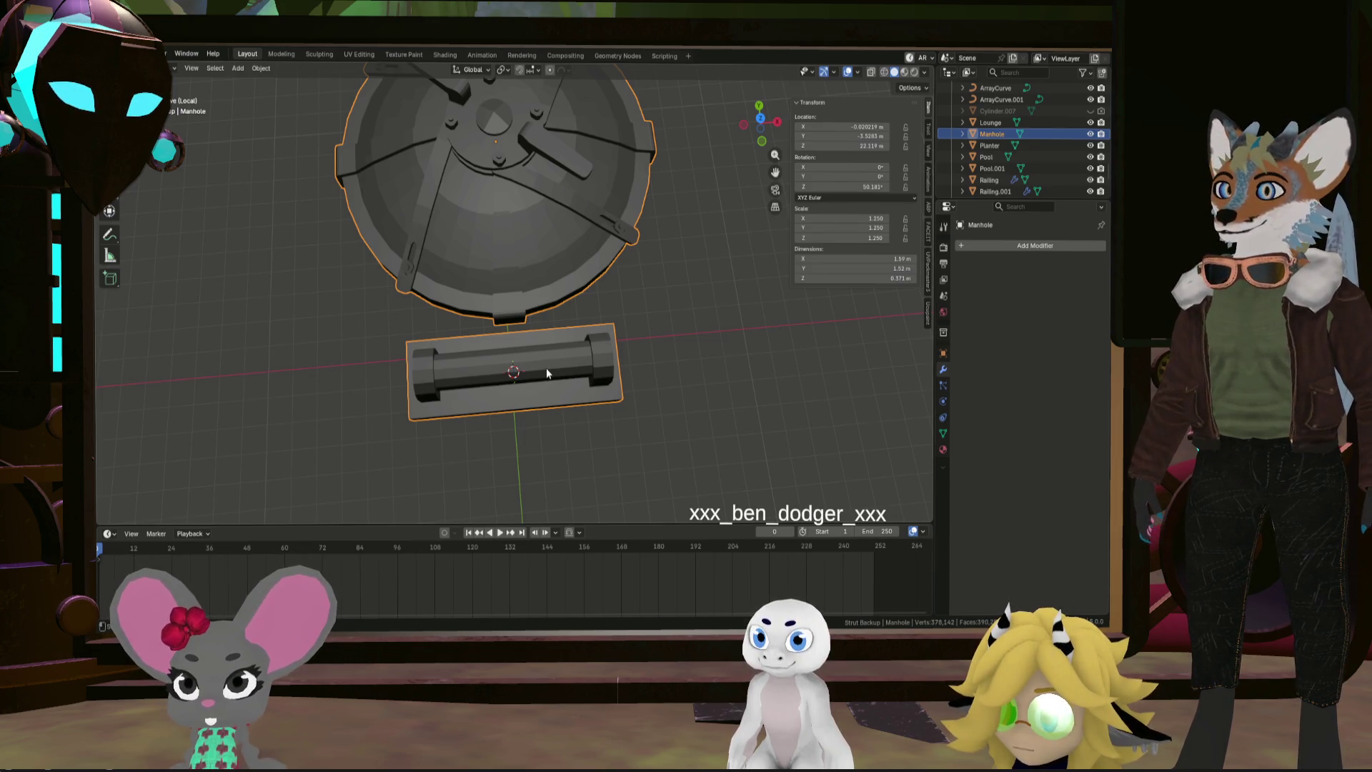
left_click(691, 316)
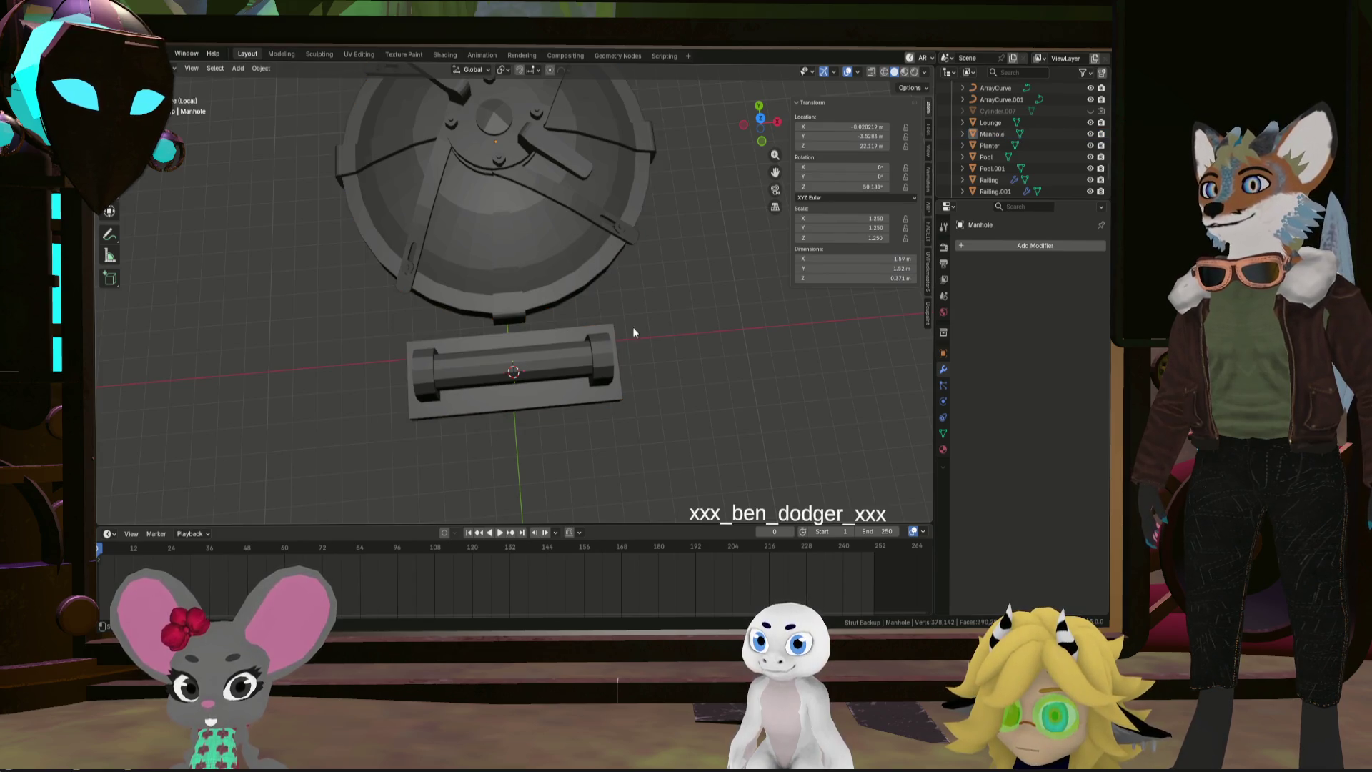
Briefly enter Edit Mode on the manhole, dismiss the context menu, and return to Object Mode
key("Tab")
key("shift+e")
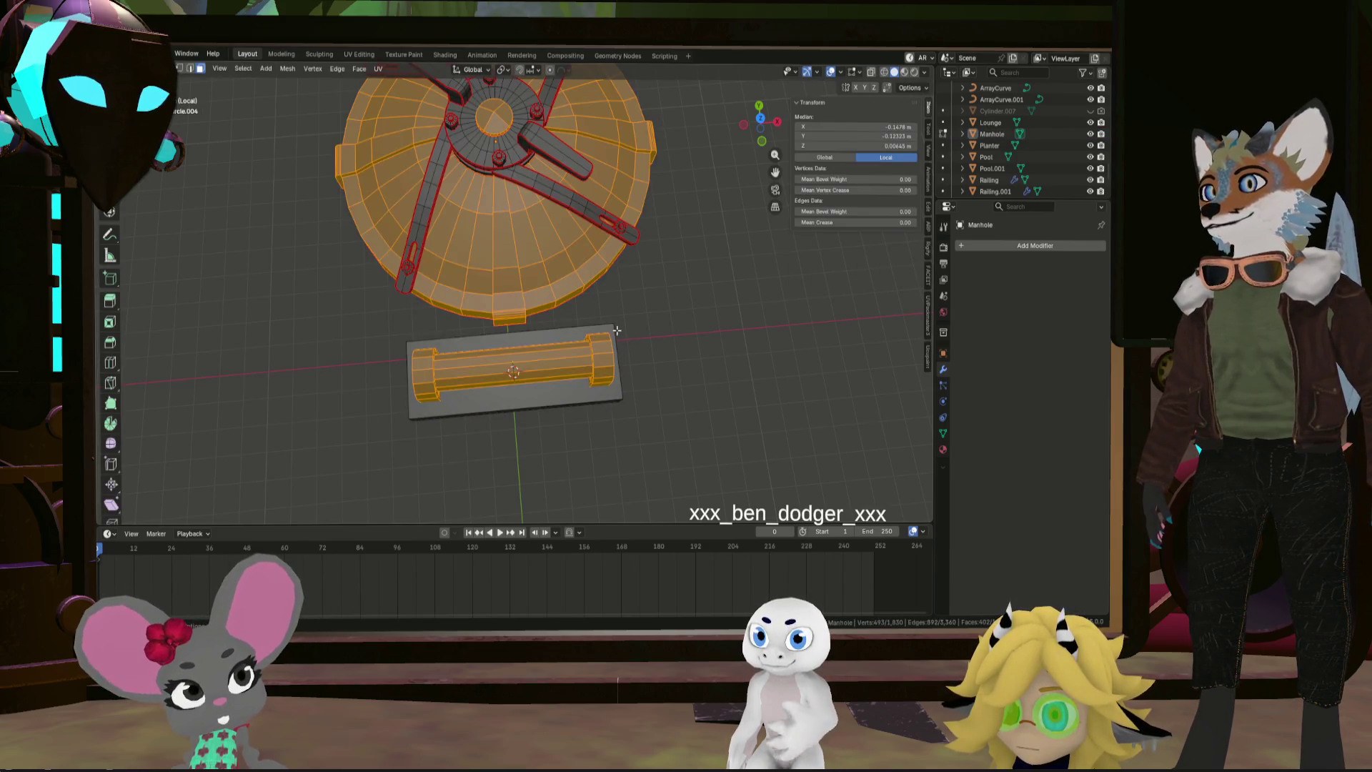
right_click(748, 232)
key("Escape")
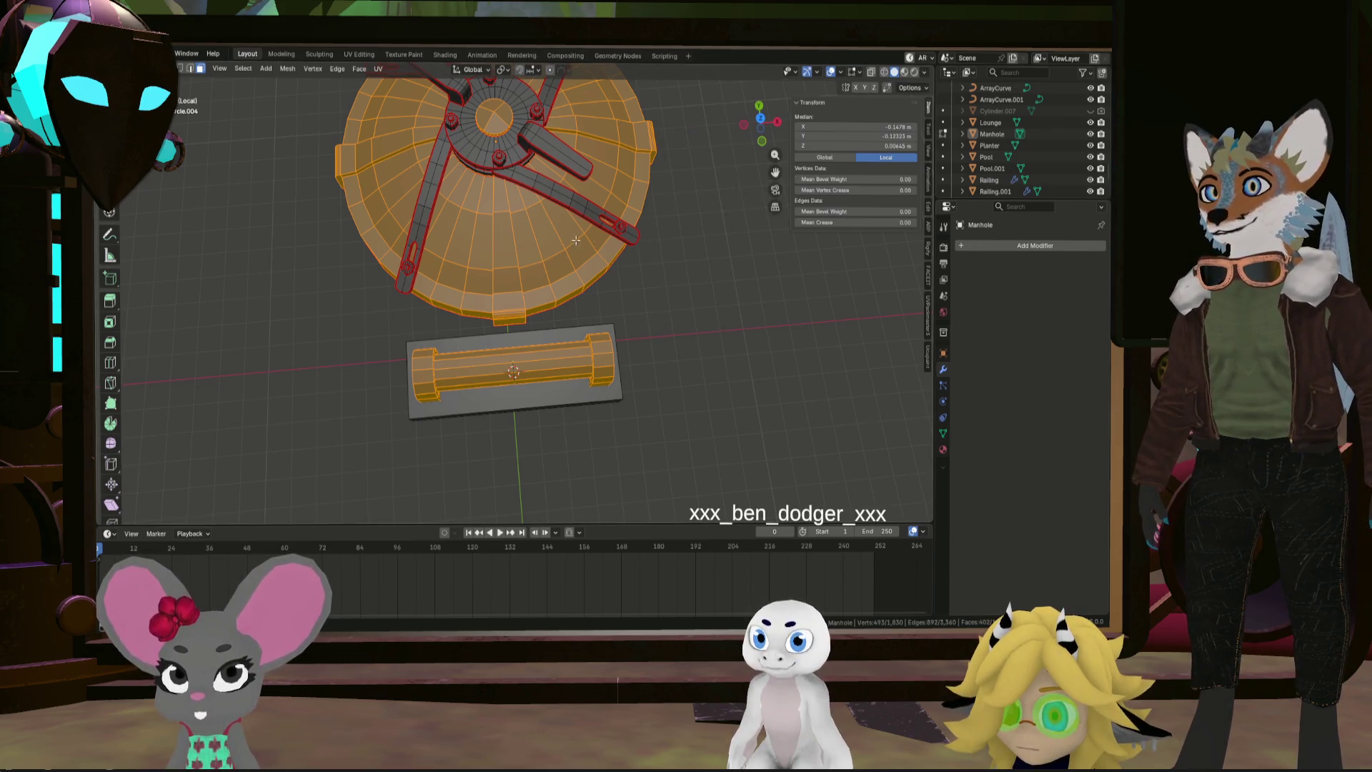
key("Tab")
Toggle Local View off and on, re-enter Edit Mode, and bring up the Add Mesh menu
key("KP_Divide")
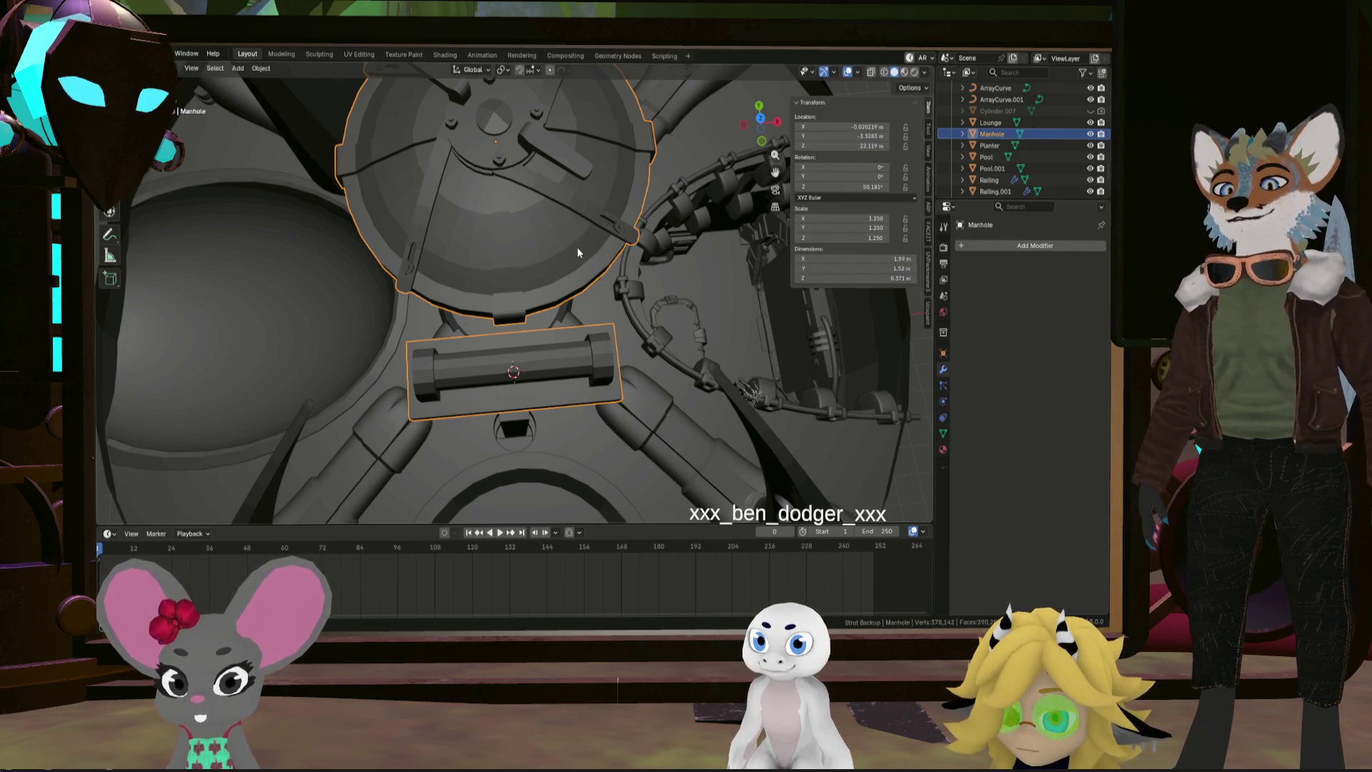
key("KP_Divide")
scroll(577, 247, "up", 2)
key("Tab")
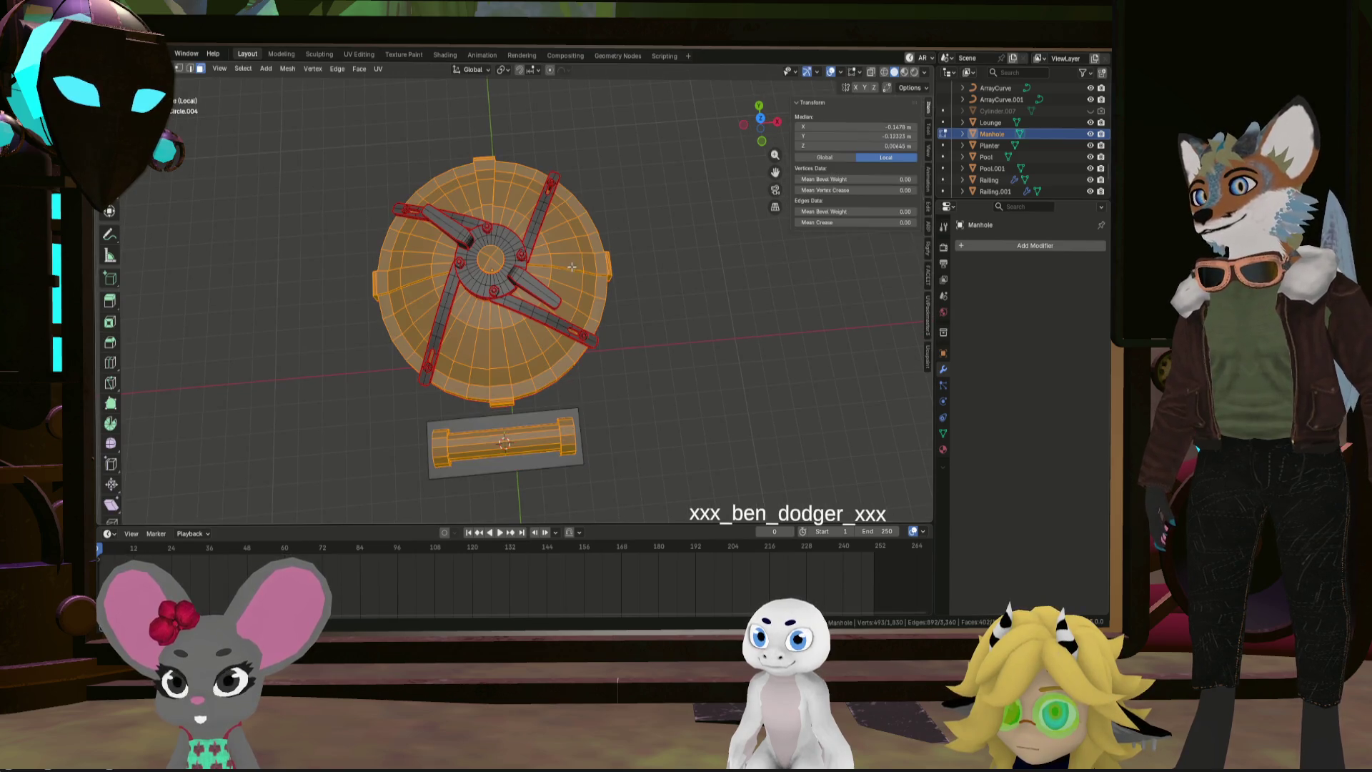
scroll(563, 373, "up", 4)
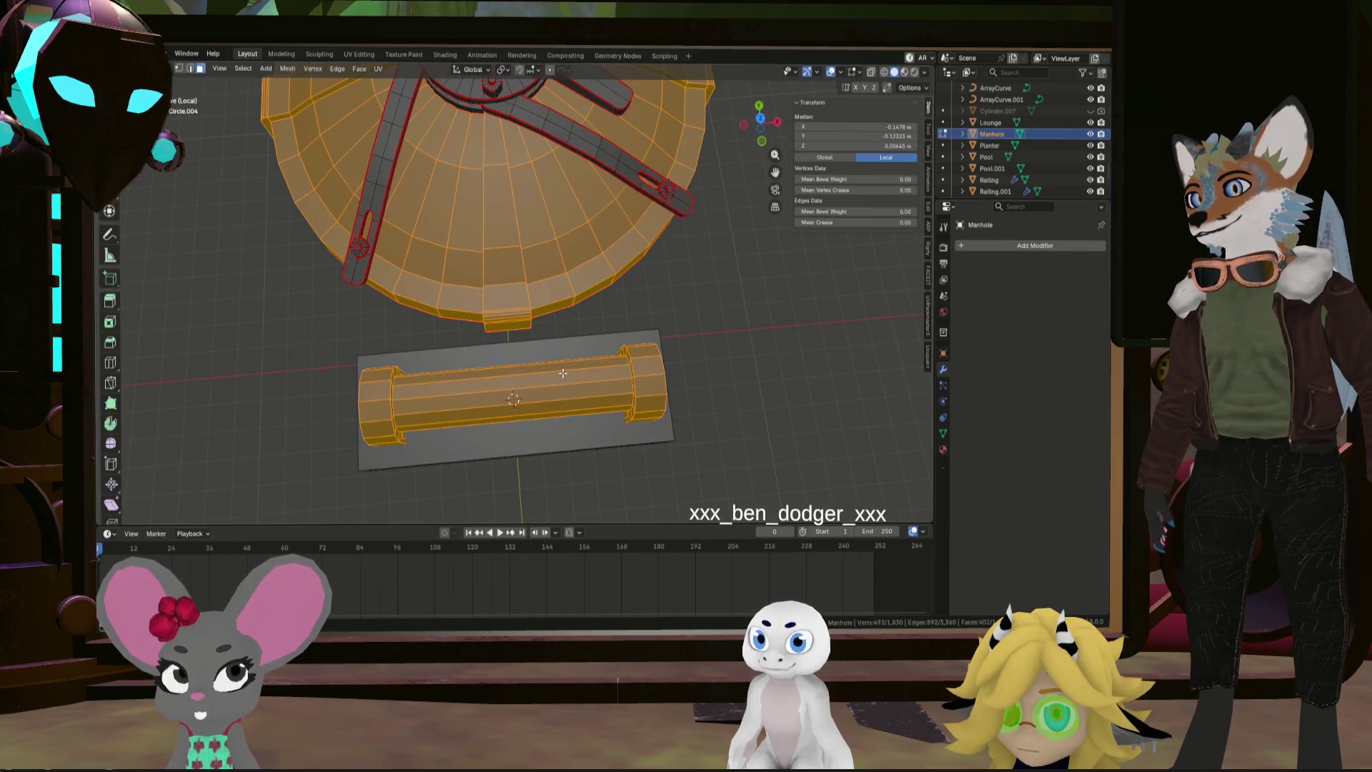
key("shift+a")
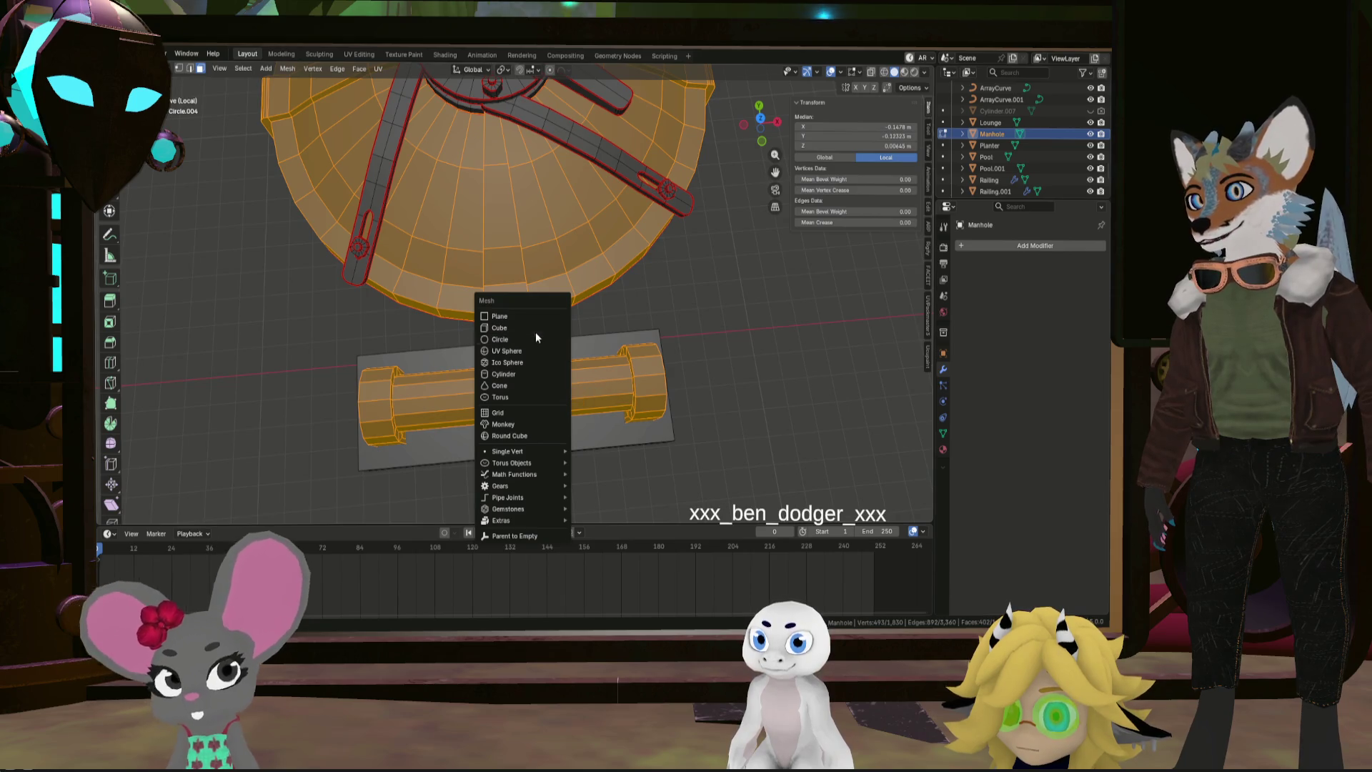
Add a cube, shrink it to 0.373, and flatten it into a slab along Z
left_click(535, 332)
scroll(620, 343, "down", 5)
key("s")
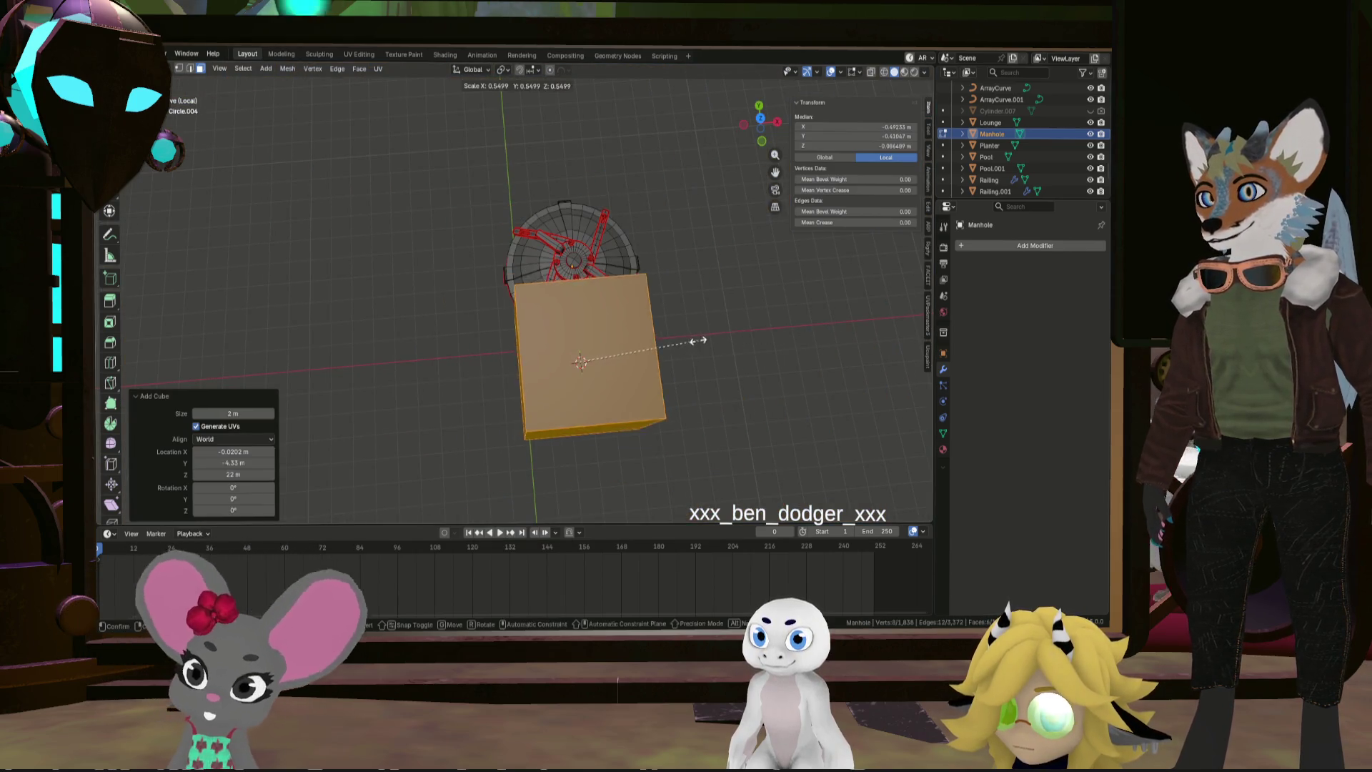
left_click(660, 342)
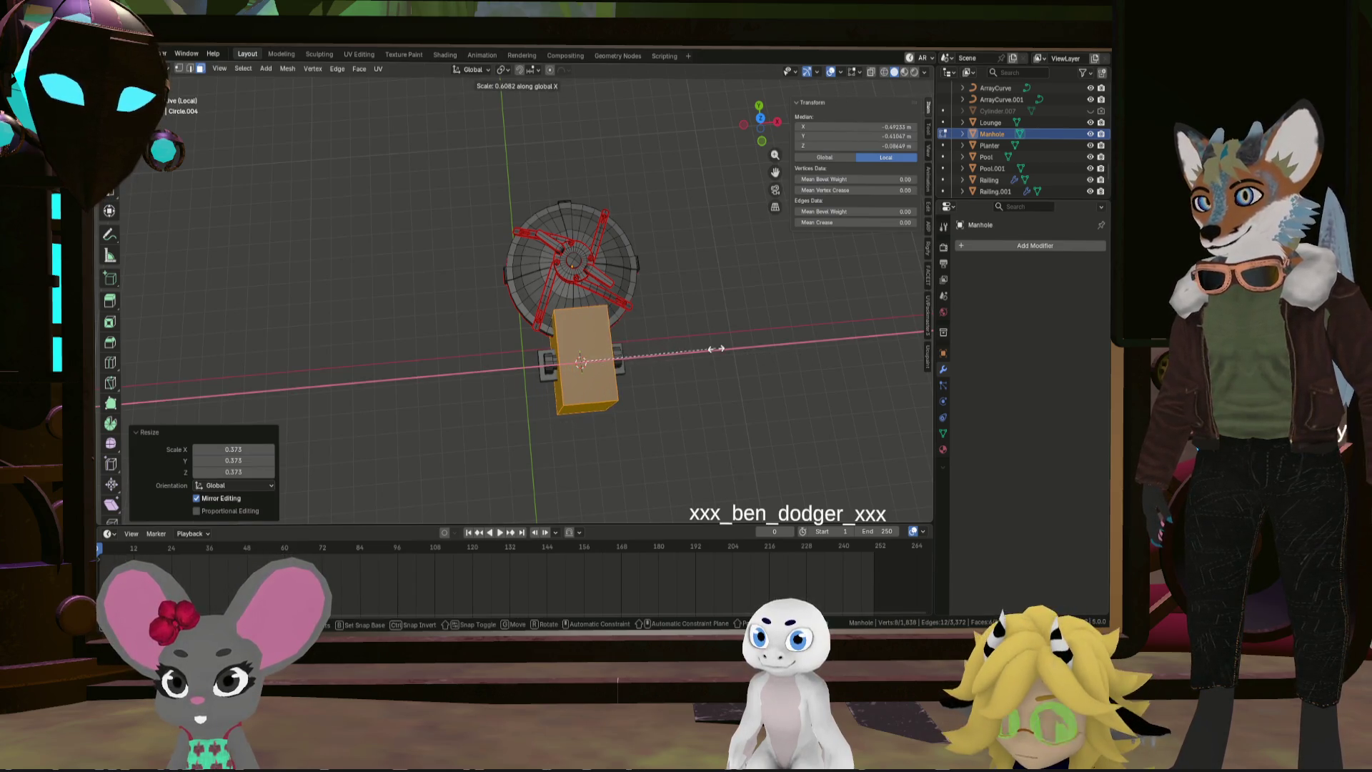
mouse_move(701, 376)
middle_mouse_down()
mouse_move(644, 331)
mouse_move(710, 297)
mouse_move(720, 382)
mouse_move(593, 364)
middle_mouse_up()
scroll(719, 382, "up", 2)
scroll(593, 363, "up", 4)
key("s")
key("z")
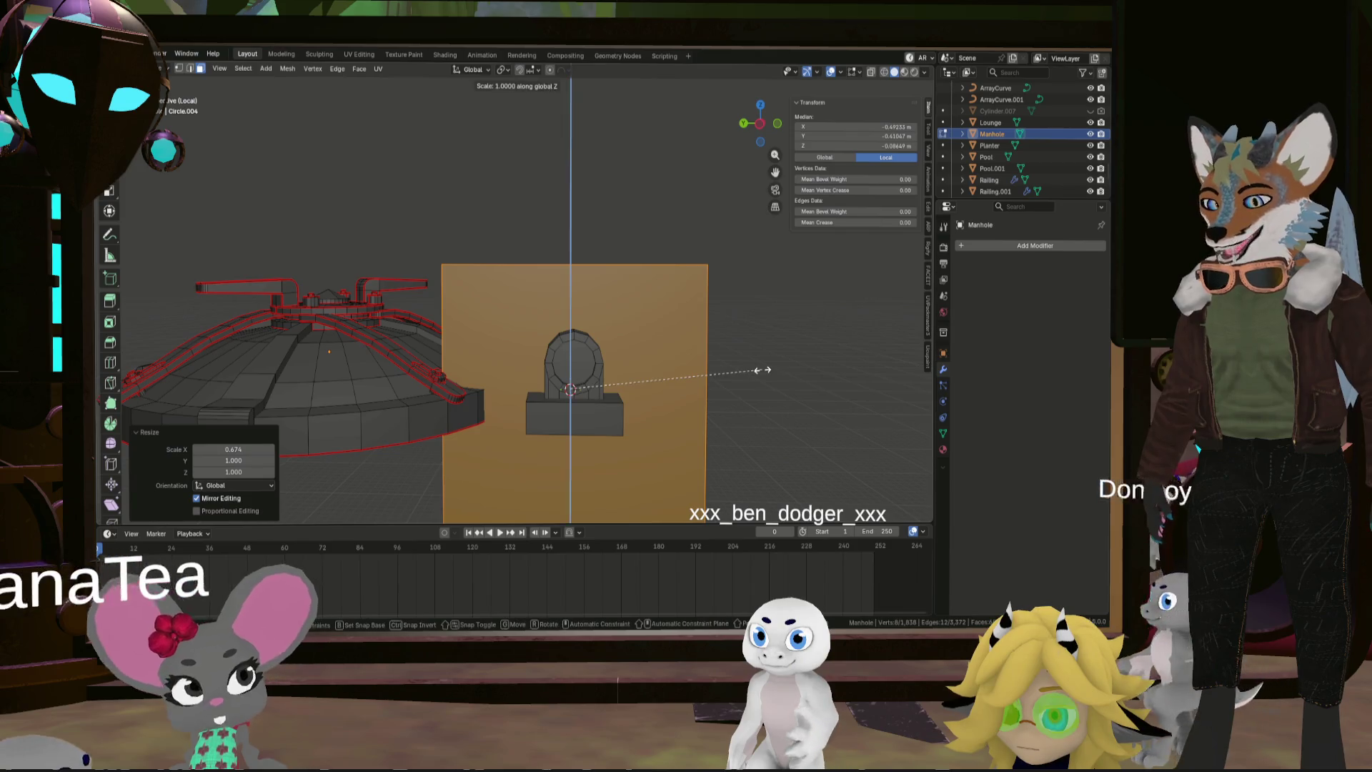
left_click(626, 378)
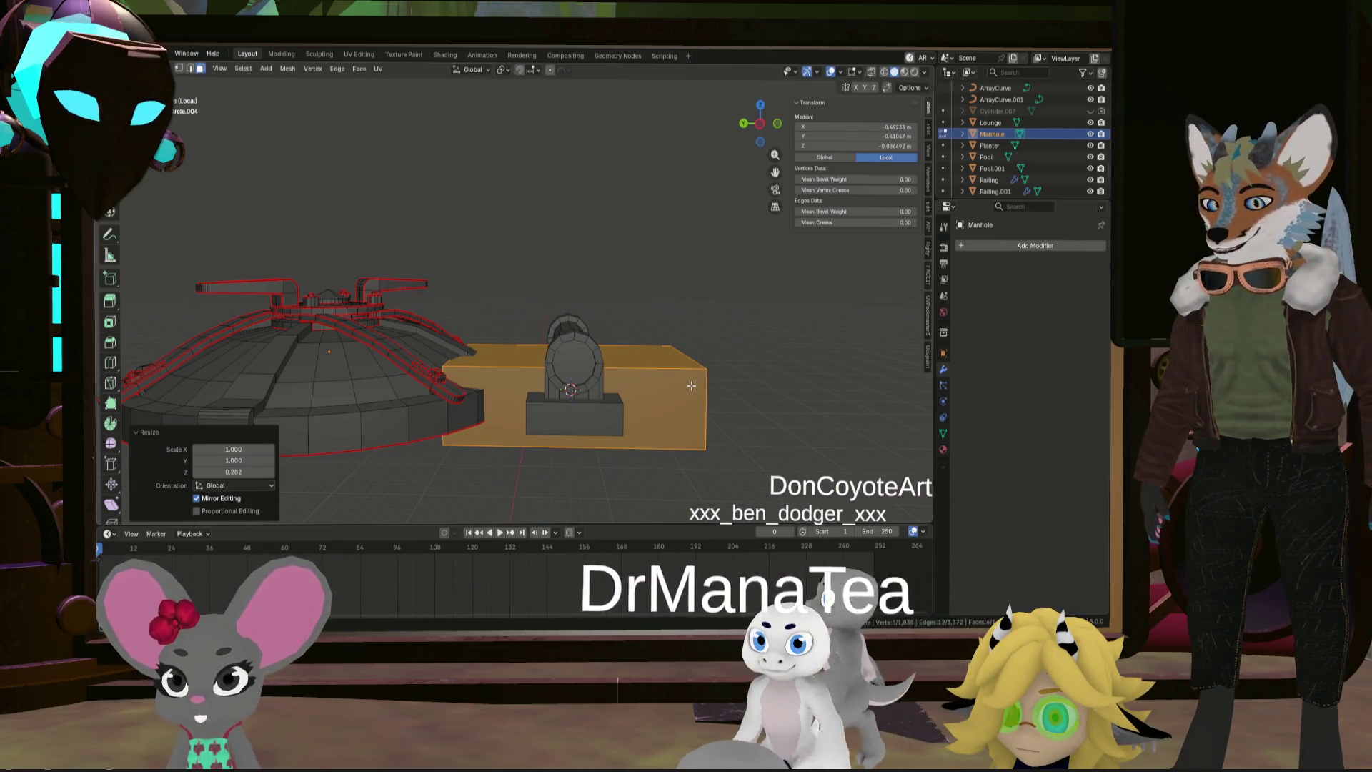
Raise the slab about 0.148 m along Z and shift it 0.6 along Y
key("g")
key("z")
left_click(691, 337)
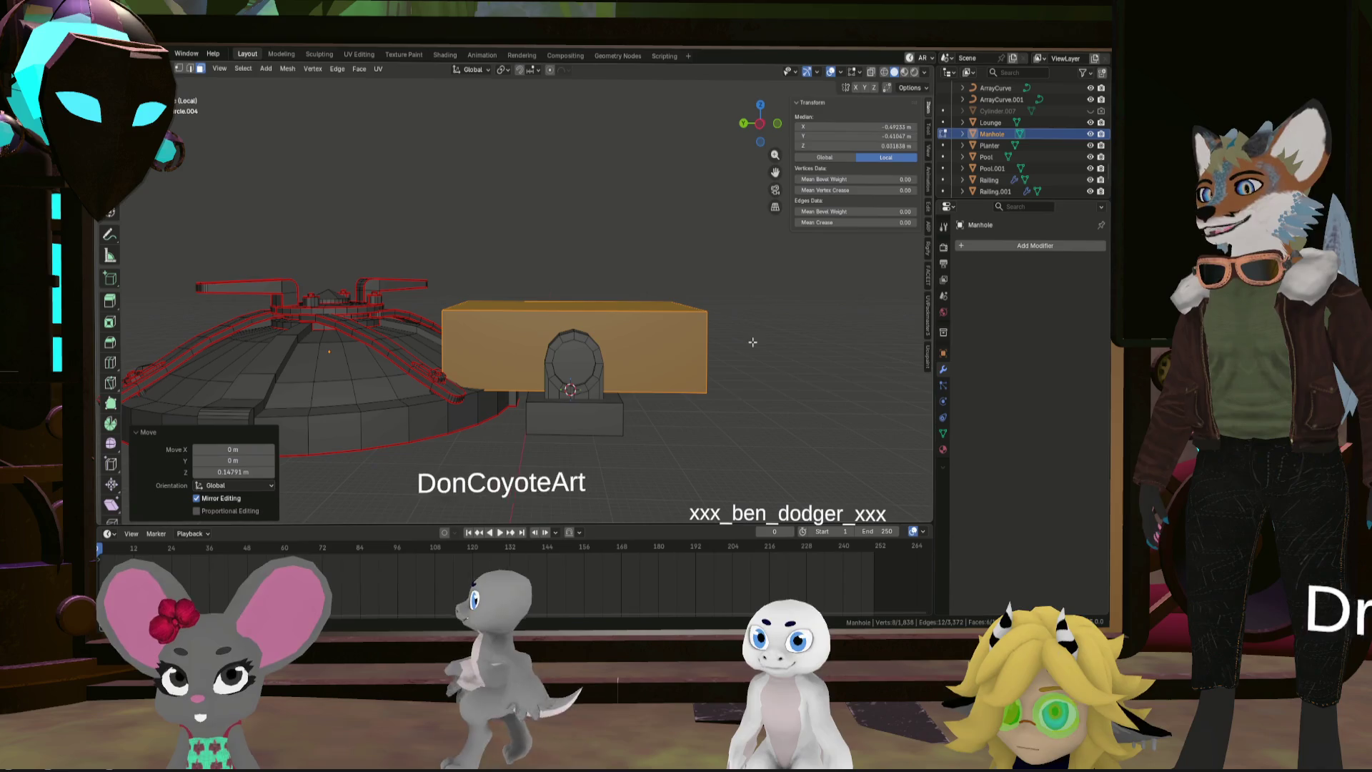
type("y0.6")
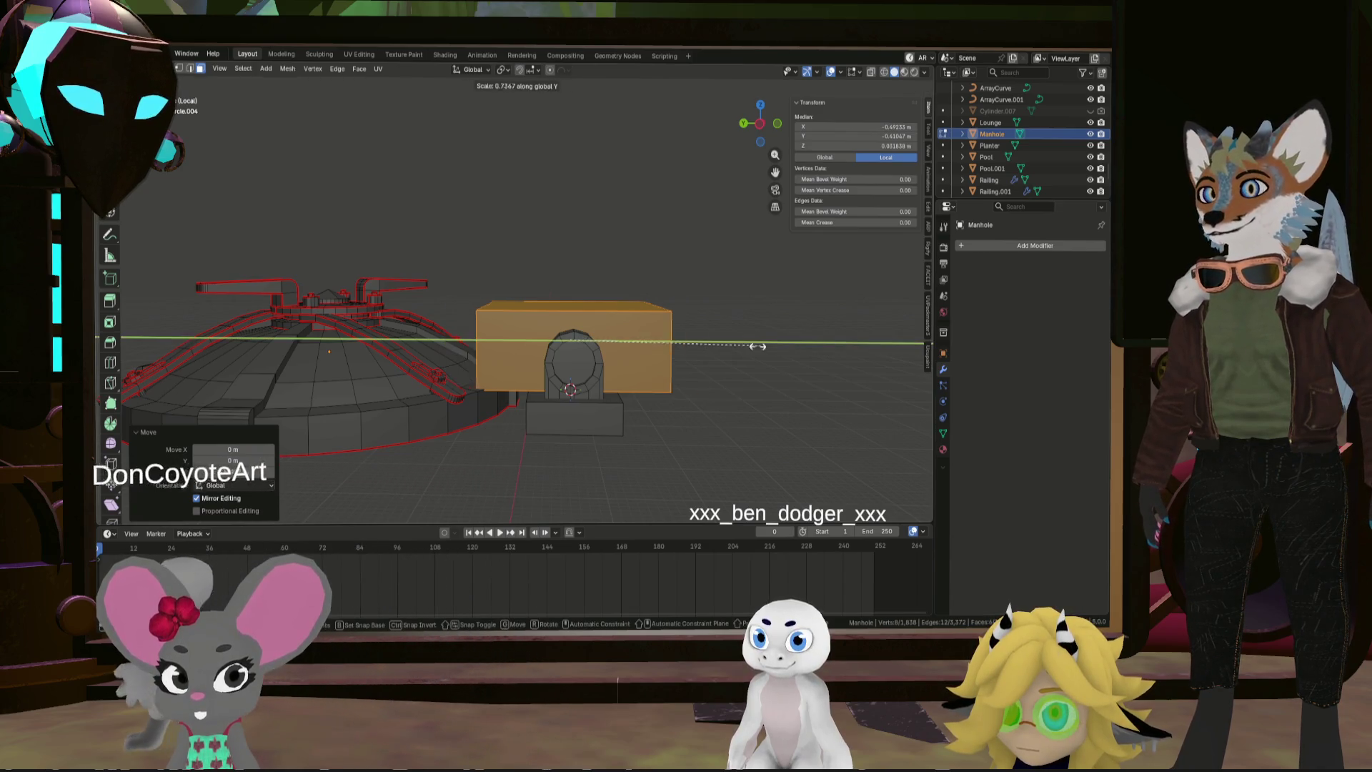
key("Return")
Widen the slab to 1.221 along Y and flatten it to 0.665 on Z
key("g")
key("y")
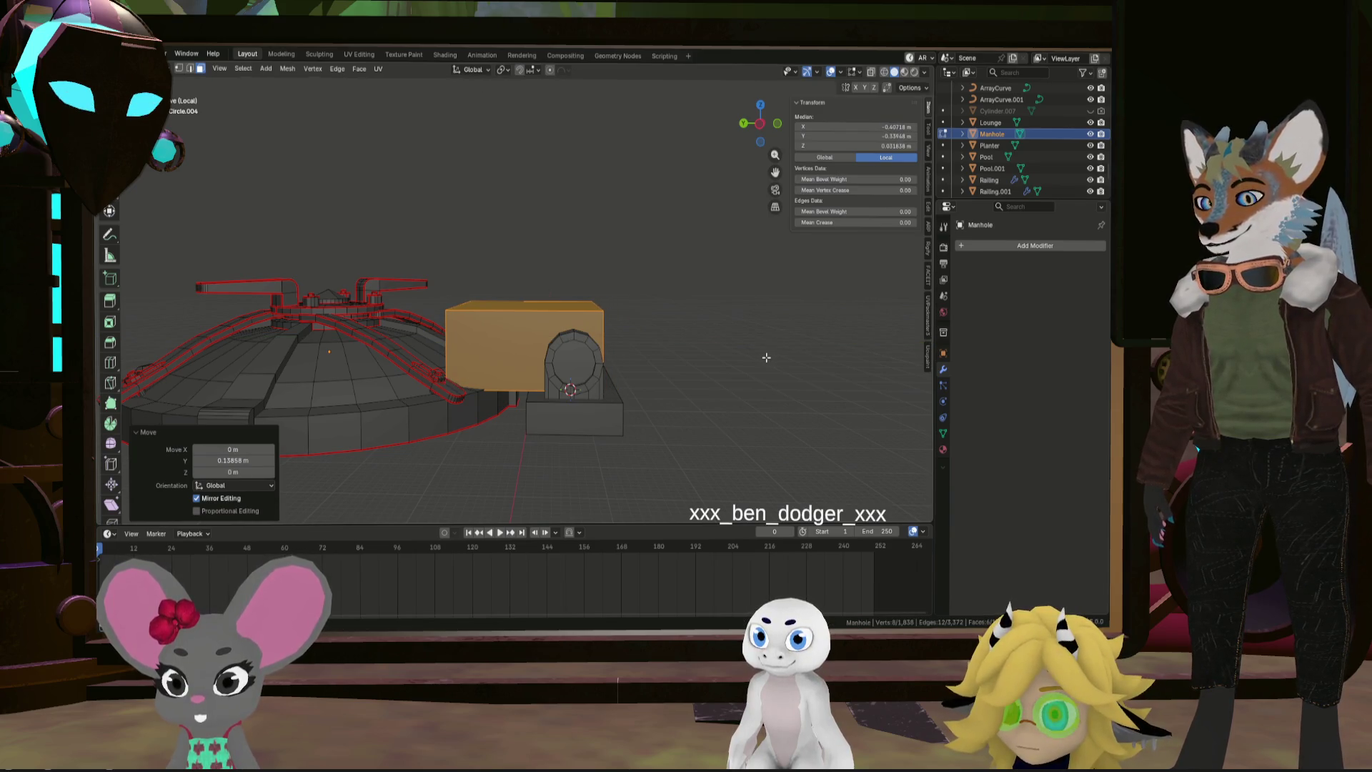
left_click(811, 369)
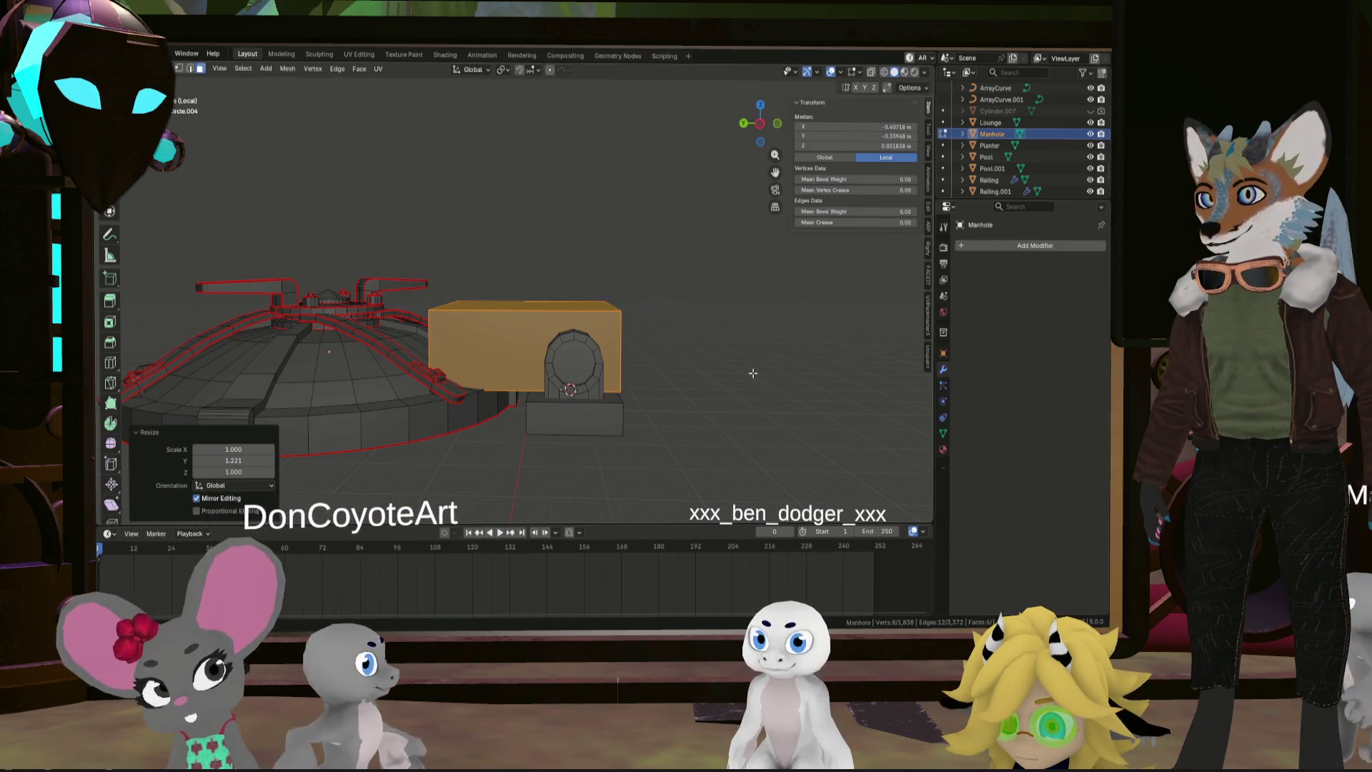
middle_click_drag(751, 374, 646, 414)
scroll(665, 407, "up", 2)
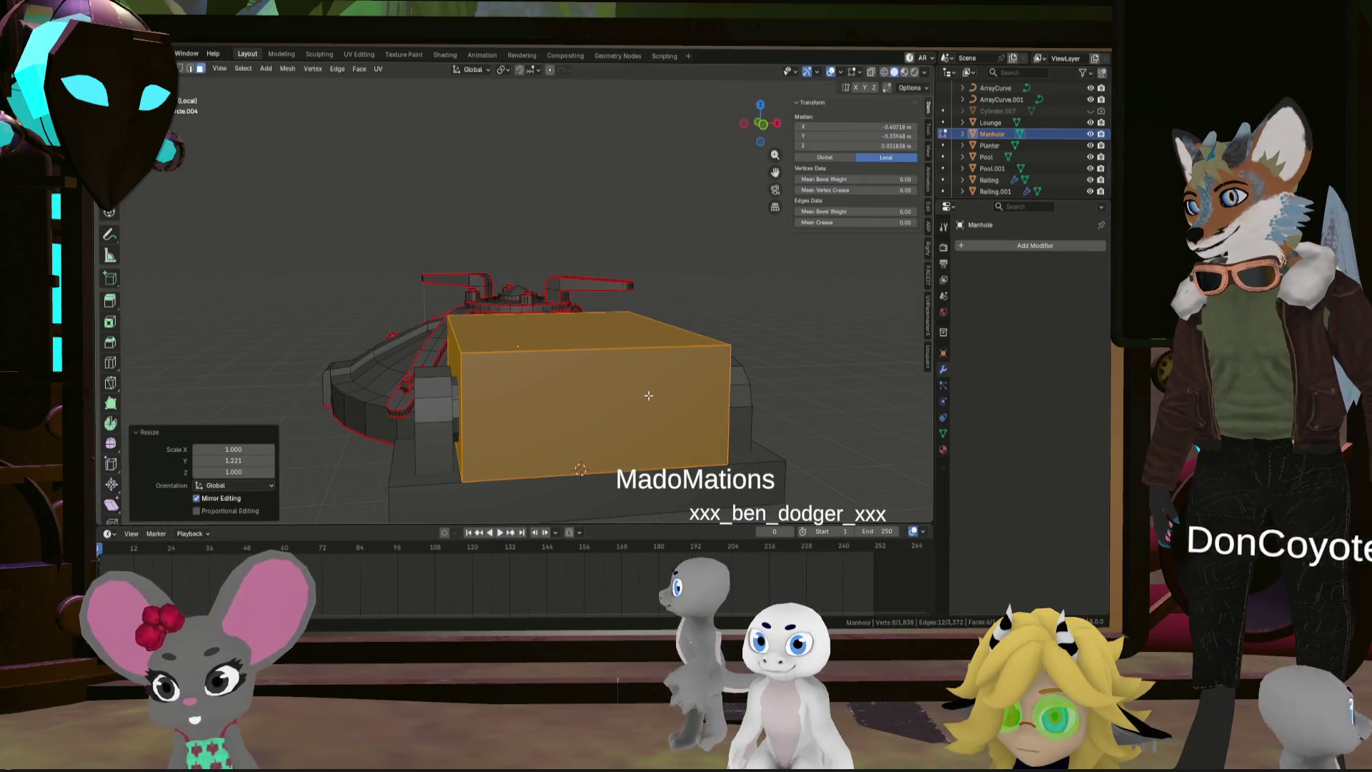
key("s")
key("z")
left_click(750, 405)
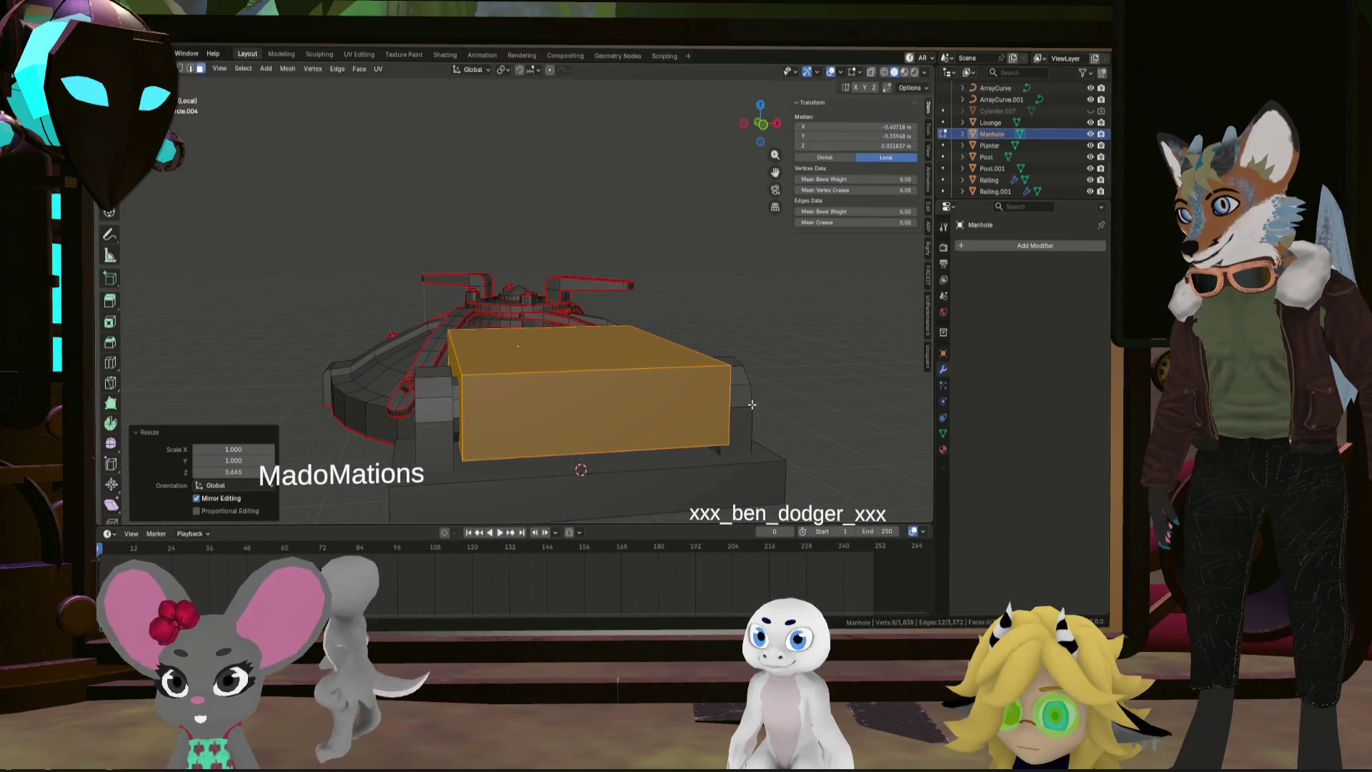
middle_click_drag(750, 404, 705, 370)
key("g")
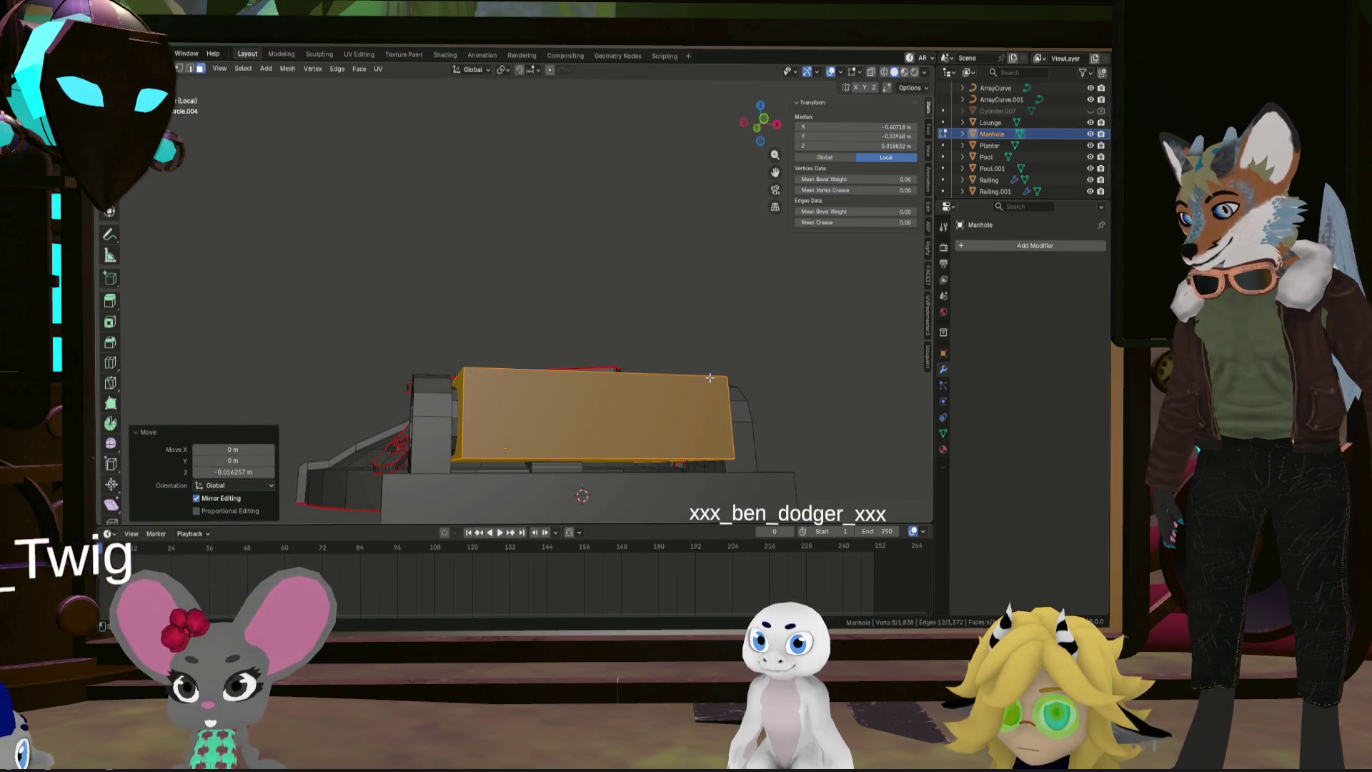
Scale the block 1.043 along Z
key("s")
key("z")
left_click(711, 379)
middle_click_drag(711, 379, 686, 429)
Push the block's front face out 0.06 m along Y
left_click(687, 429)
key("g")
key("y")
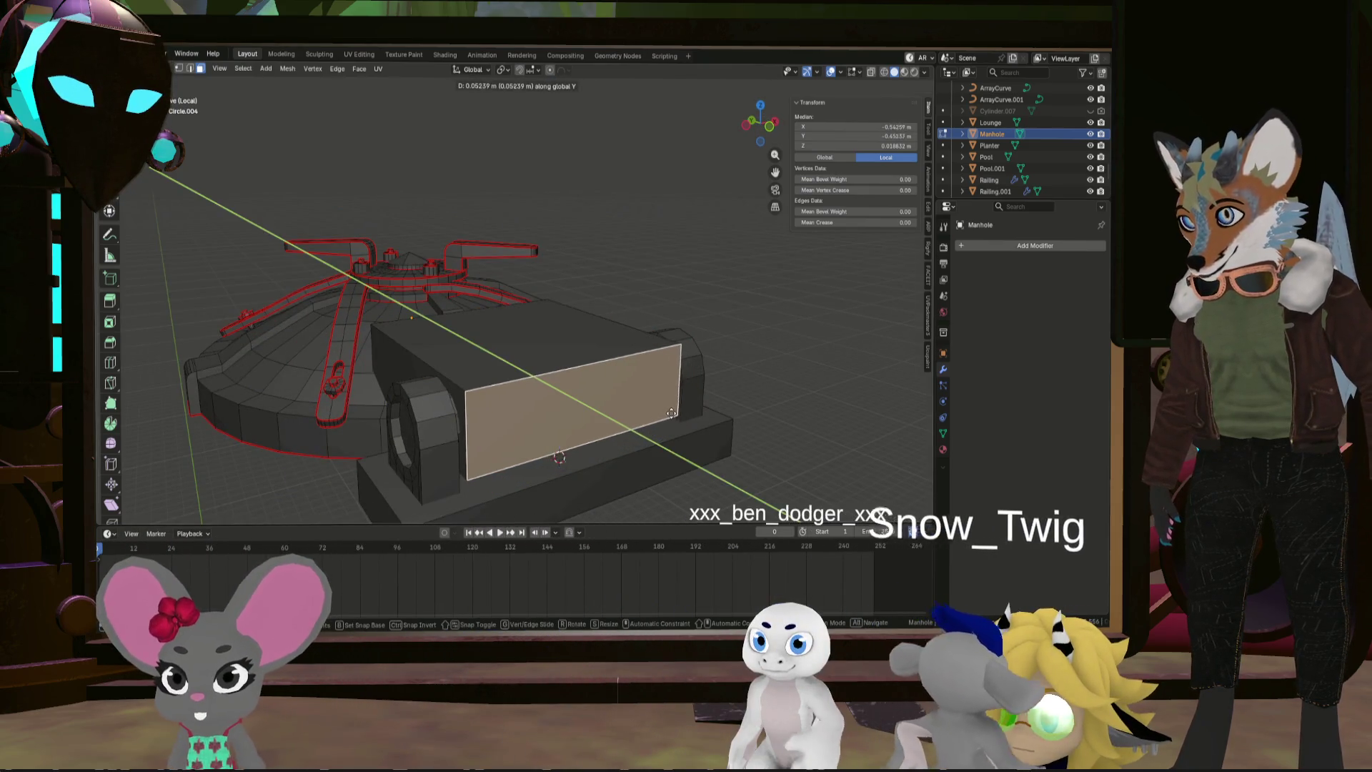
left_click(670, 409)
mouse_move(670, 408)
middle_mouse_down()
mouse_move(693, 427)
mouse_move(531, 391)
mouse_move(604, 392)
middle_mouse_up()
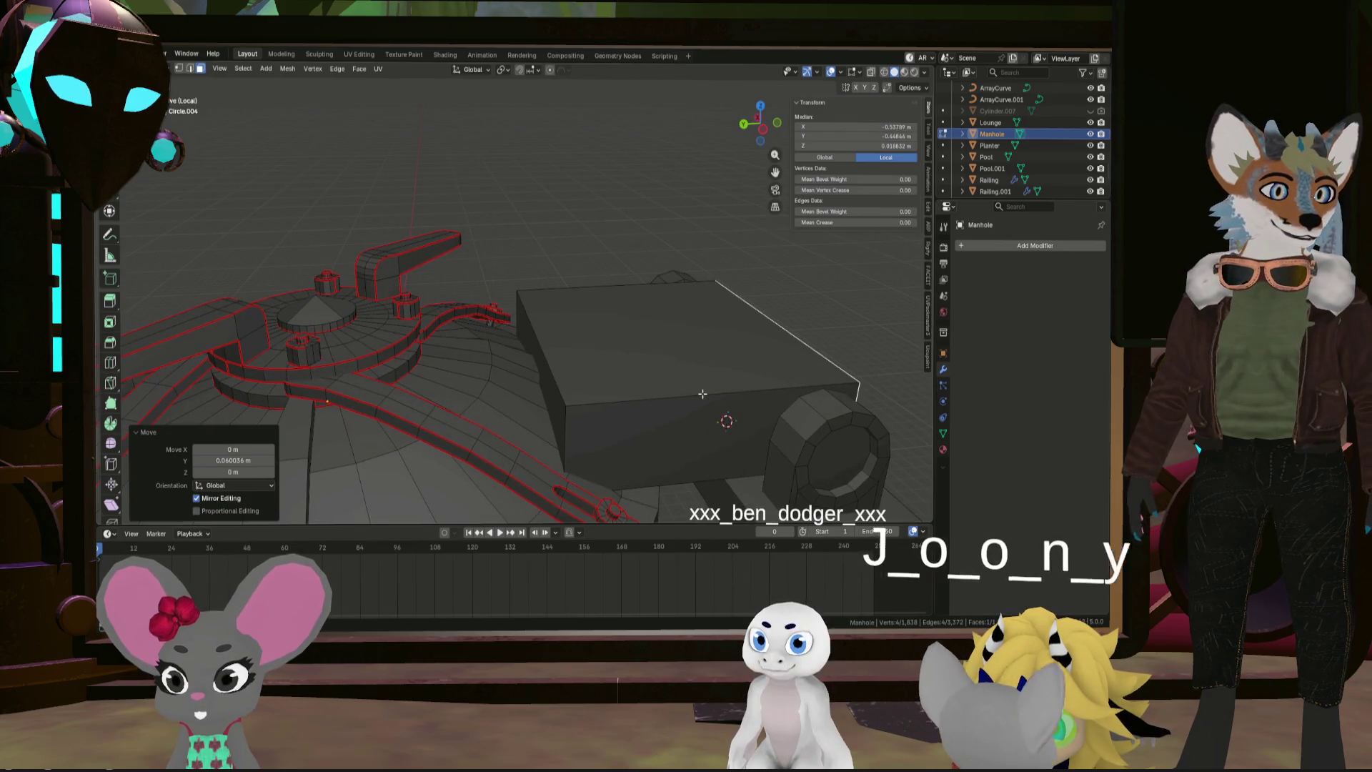
mouse_move(703, 394)
middle_mouse_down()
mouse_move(638, 388)
mouse_move(585, 355)
middle_mouse_up()
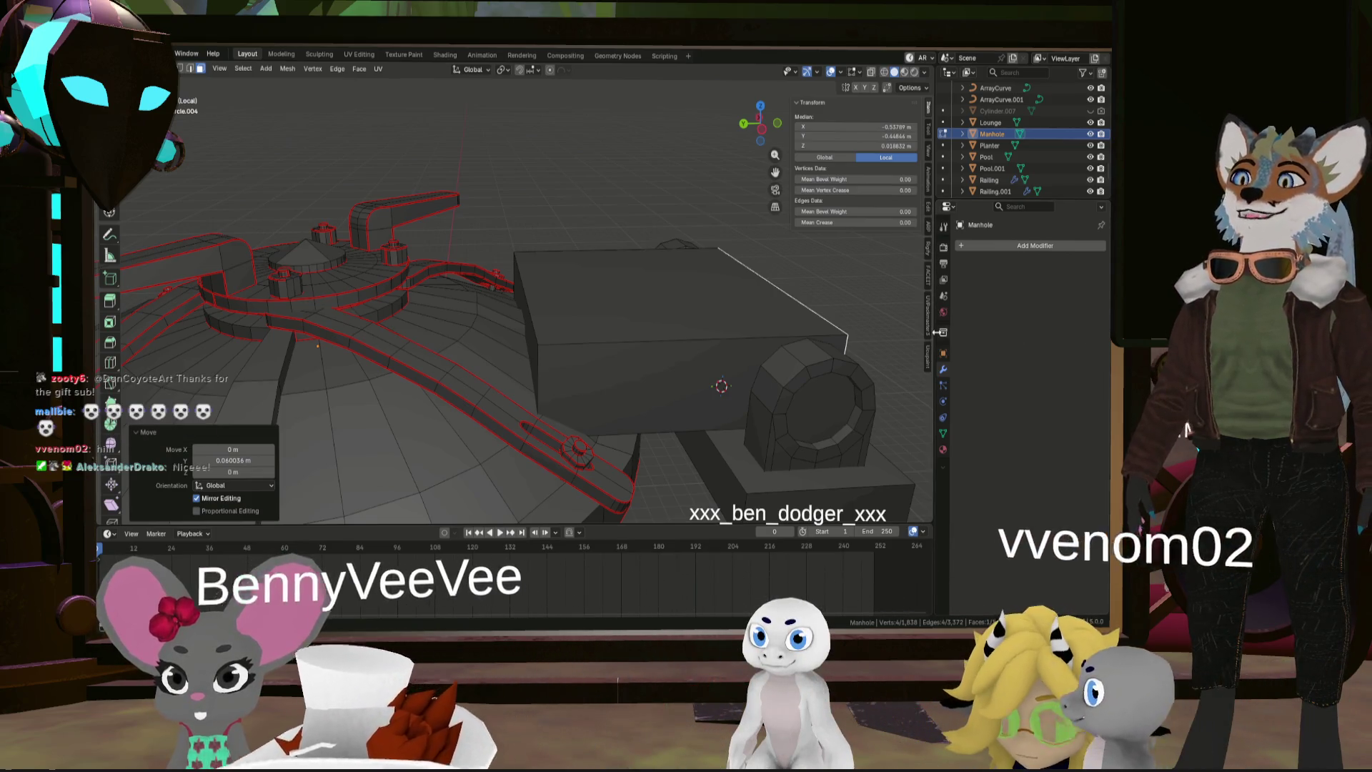
middle_click_drag(824, 328, 821, 390)
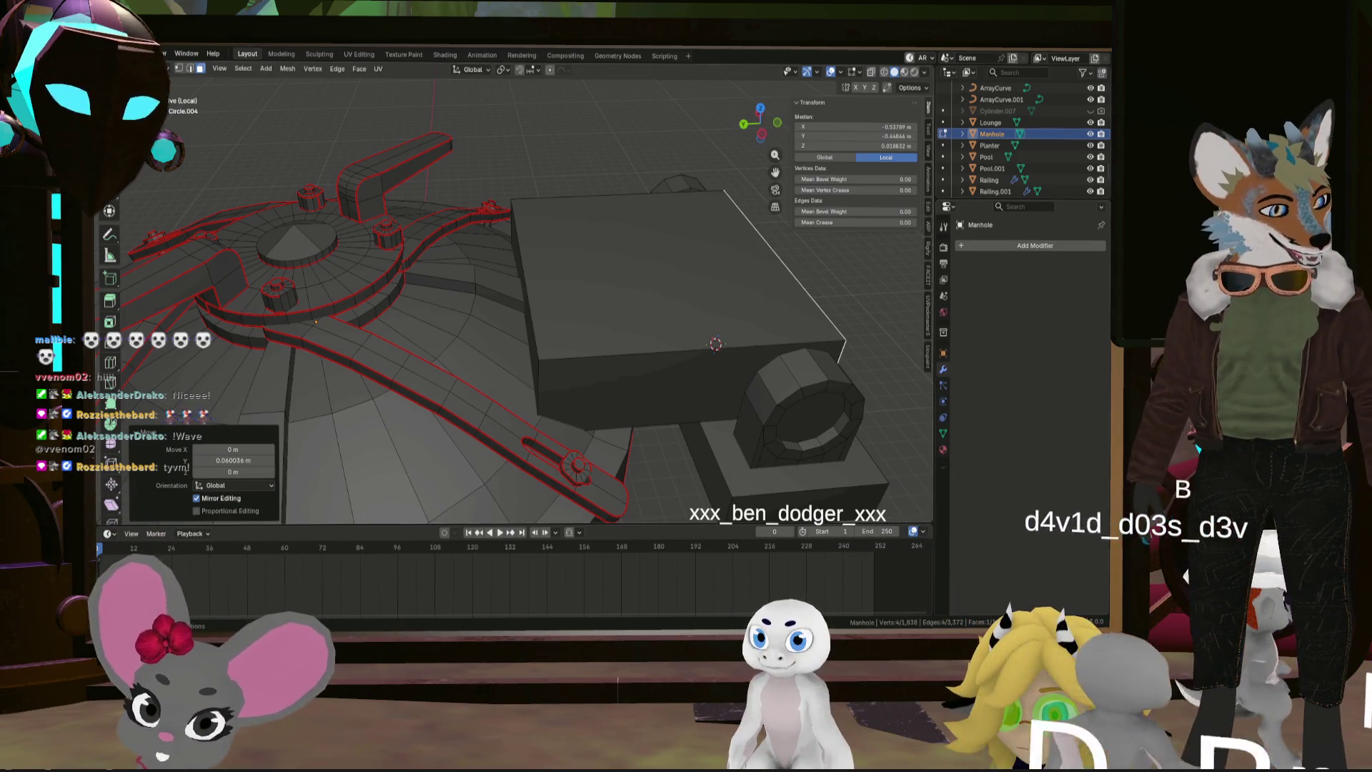
mouse_move(722, 293)
middle_mouse_down()
mouse_move(733, 293)
mouse_move(615, 308)
mouse_move(624, 344)
middle_mouse_up()
middle_click_drag(715, 339, 620, 340, "shift")
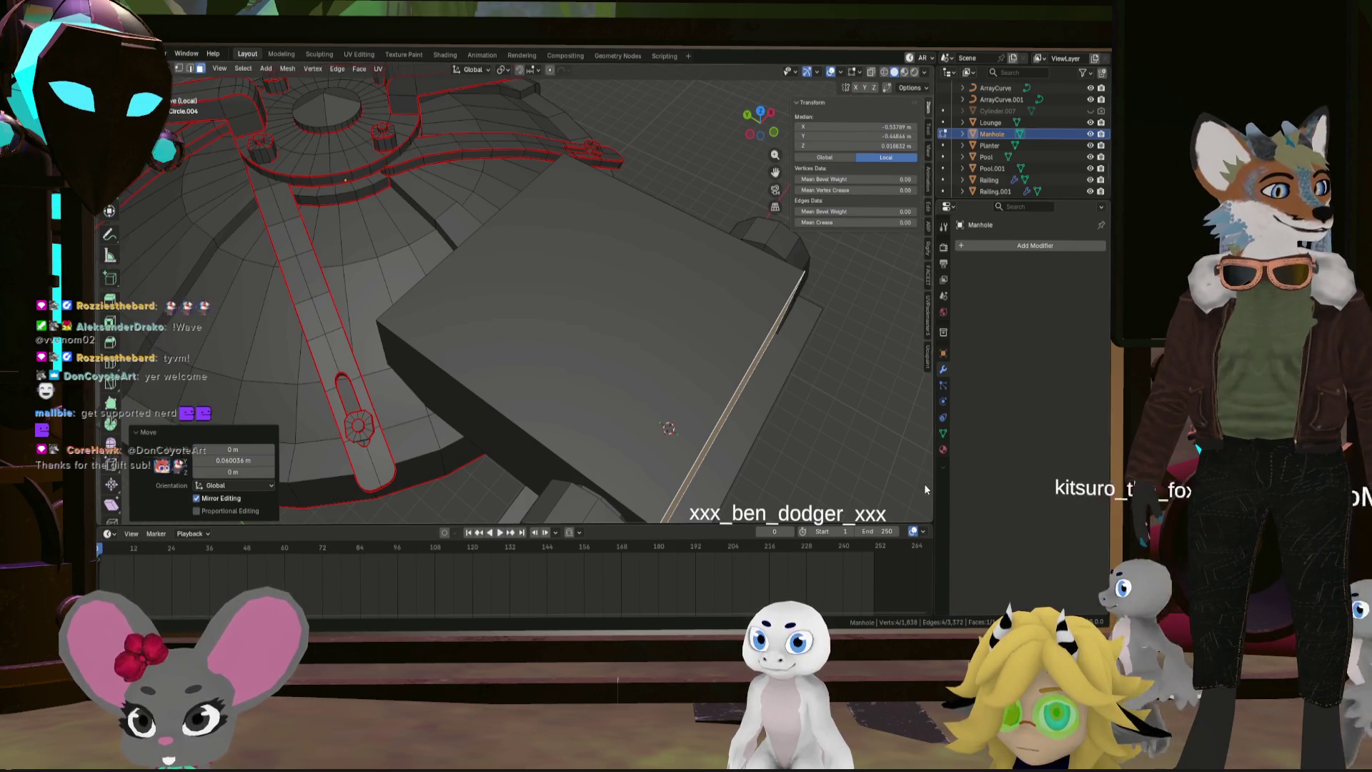
mouse_move(834, 447)
middle_mouse_down()
mouse_move(721, 338)
mouse_move(747, 366)
mouse_move(610, 371)
mouse_move(560, 408)
mouse_move(569, 366)
mouse_move(635, 379)
mouse_move(611, 355)
mouse_move(649, 353)
middle_mouse_up()
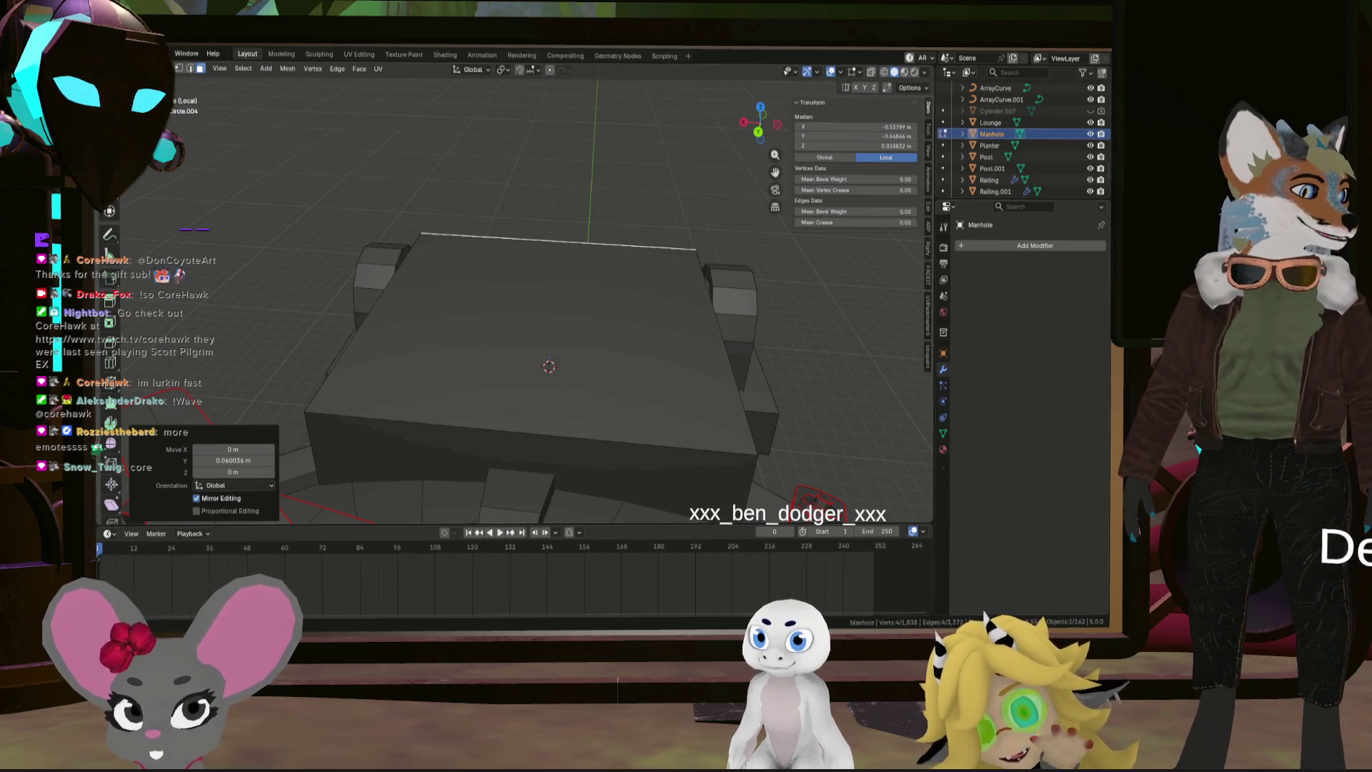
key("KP_8")
key("KP_8")
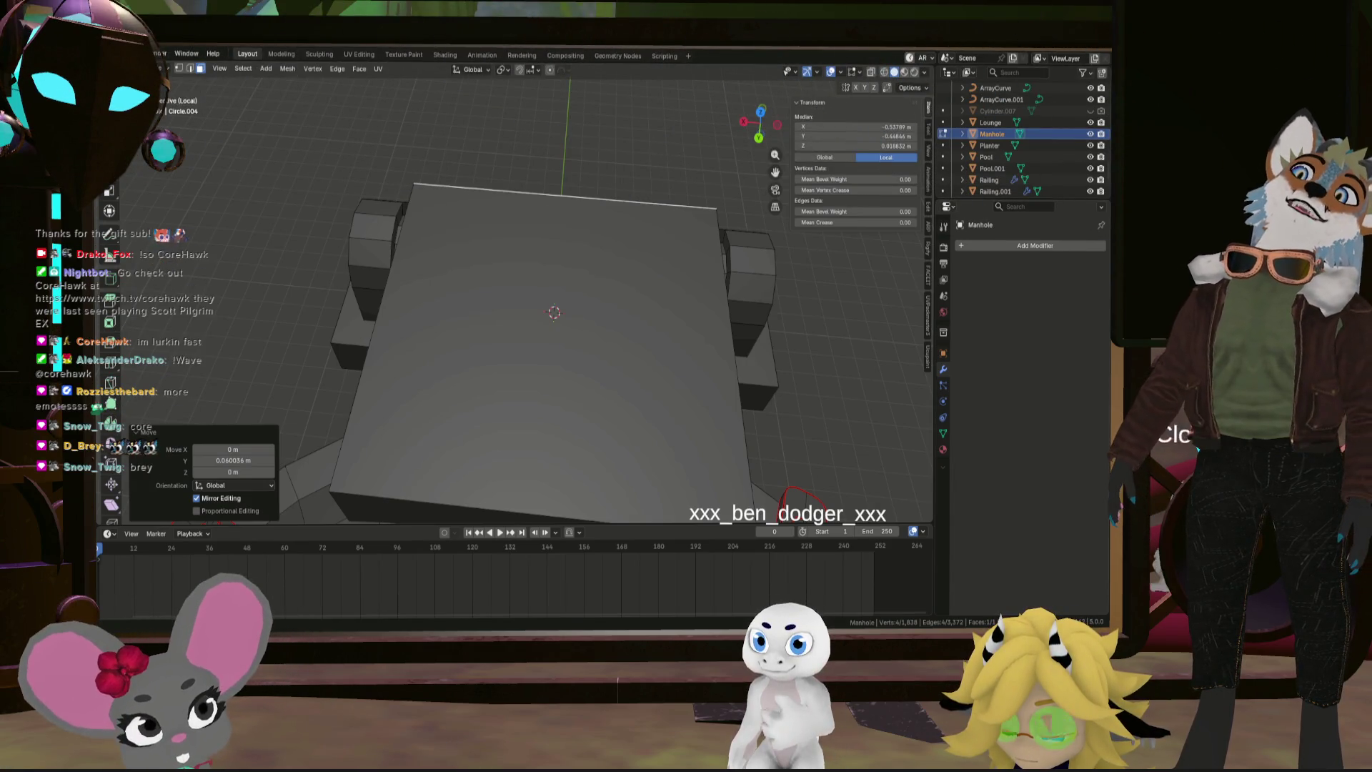
mouse_move(800, 266)
middle_mouse_down()
mouse_move(777, 279)
mouse_move(679, 243)
middle_mouse_up()
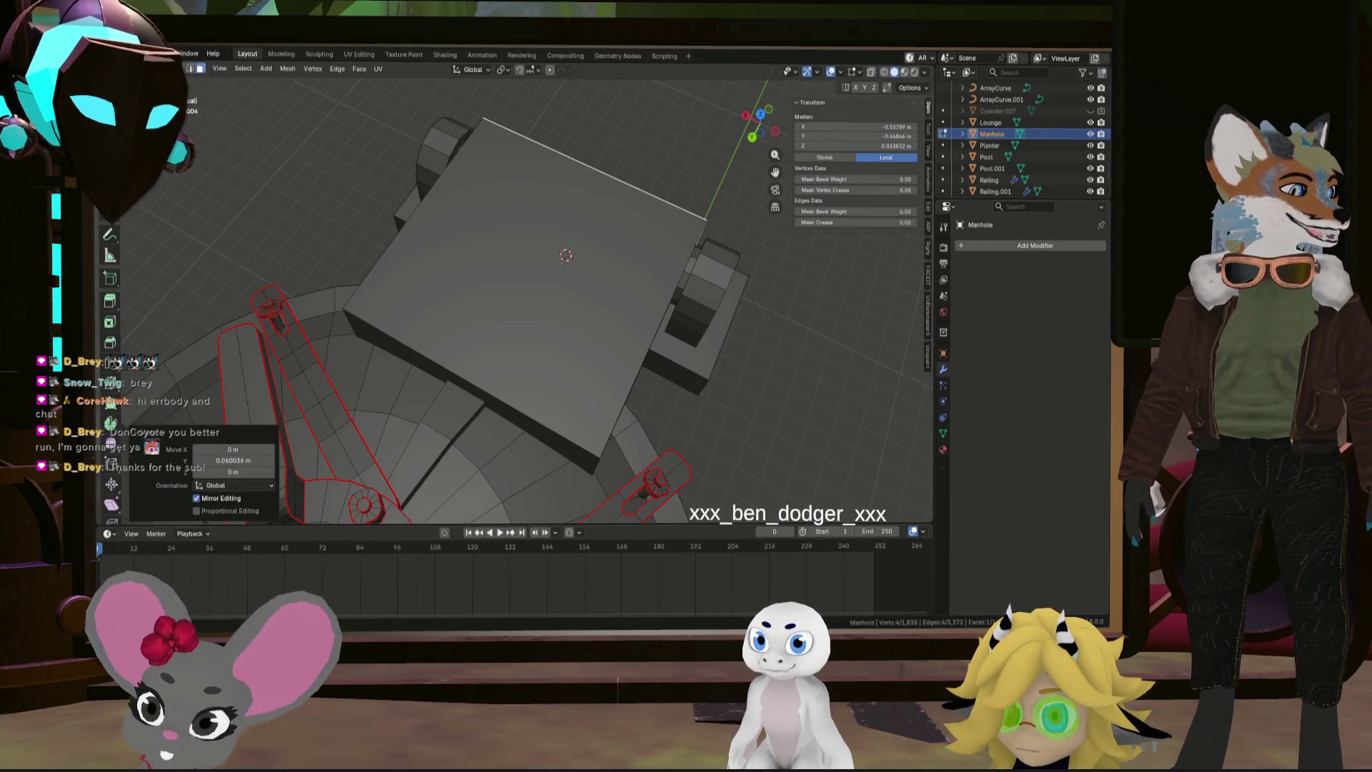
middle_click_drag(644, 301, 758, 308)
scroll(758, 308, "down", 5)
mouse_move(622, 364)
middle_mouse_down()
mouse_move(634, 315)
mouse_move(684, 331)
mouse_move(631, 273)
mouse_move(634, 243)
mouse_move(691, 348)
mouse_move(636, 325)
mouse_move(684, 374)
mouse_move(658, 369)
middle_mouse_up()
scroll(646, 313, "up", 3)
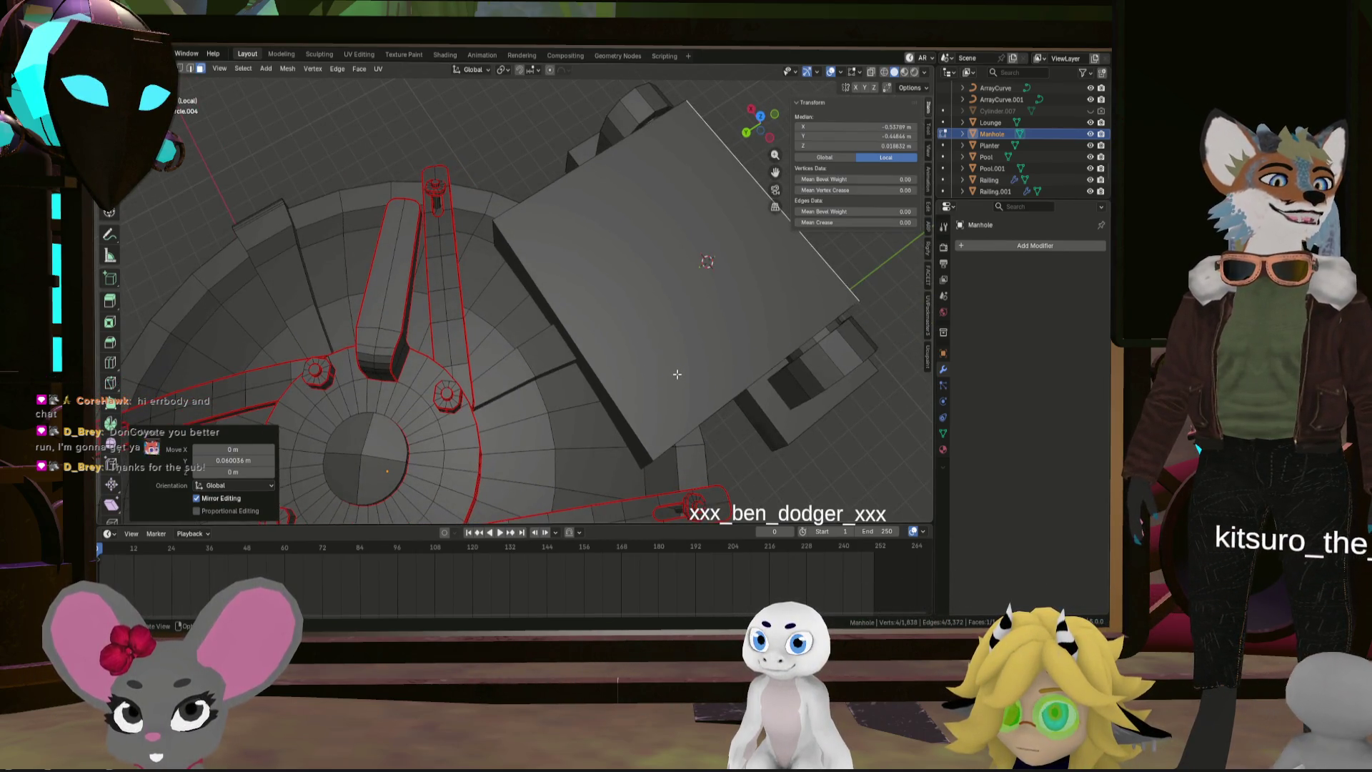
middle_click_drag(627, 379, 611, 335)
left_click(571, 320)
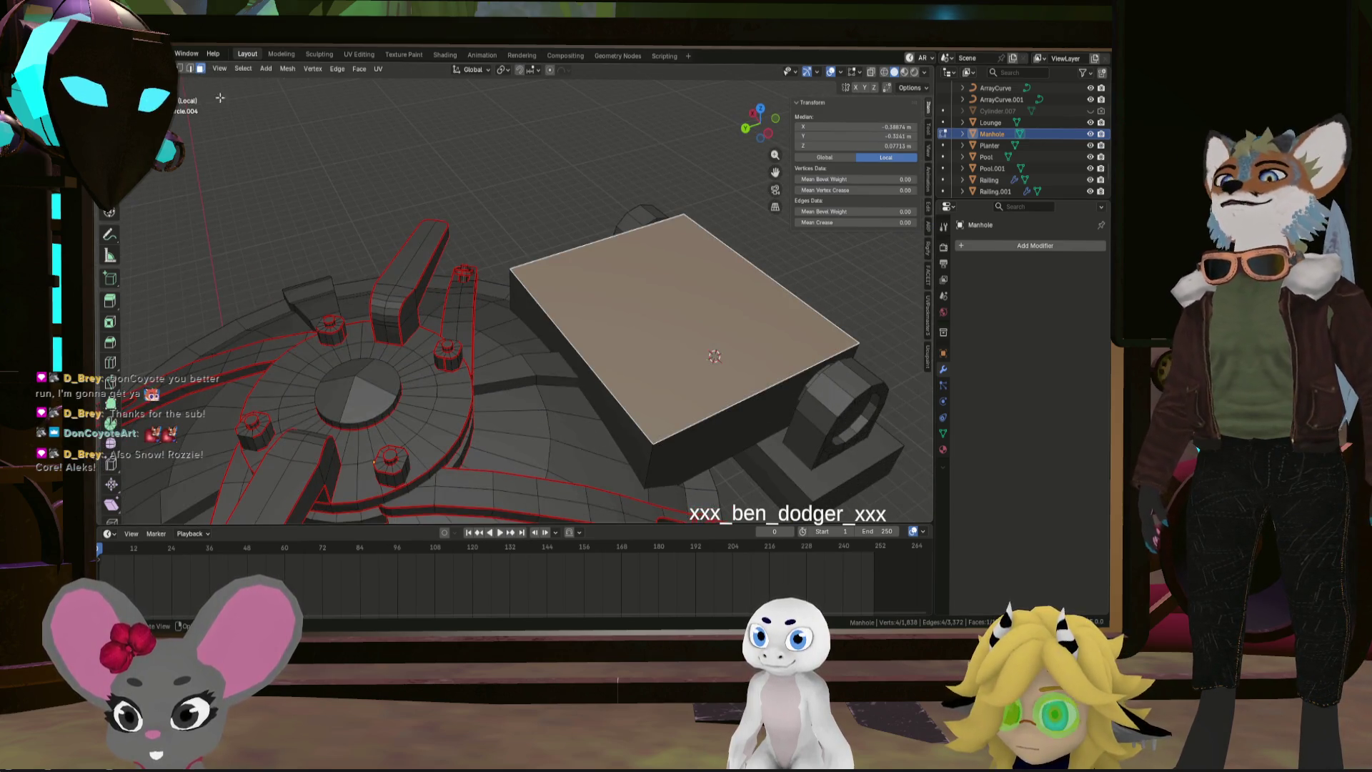
Extrude the box's end face 0.077 m and scale it to 0.712, excluding X
mouse_move(220, 98)
middle_mouse_down()
mouse_move(474, 274)
mouse_move(369, 250)
middle_mouse_up()
middle_click_drag(502, 295, 629, 297)
left_click(587, 303)
key("e")
left_click(688, 290)
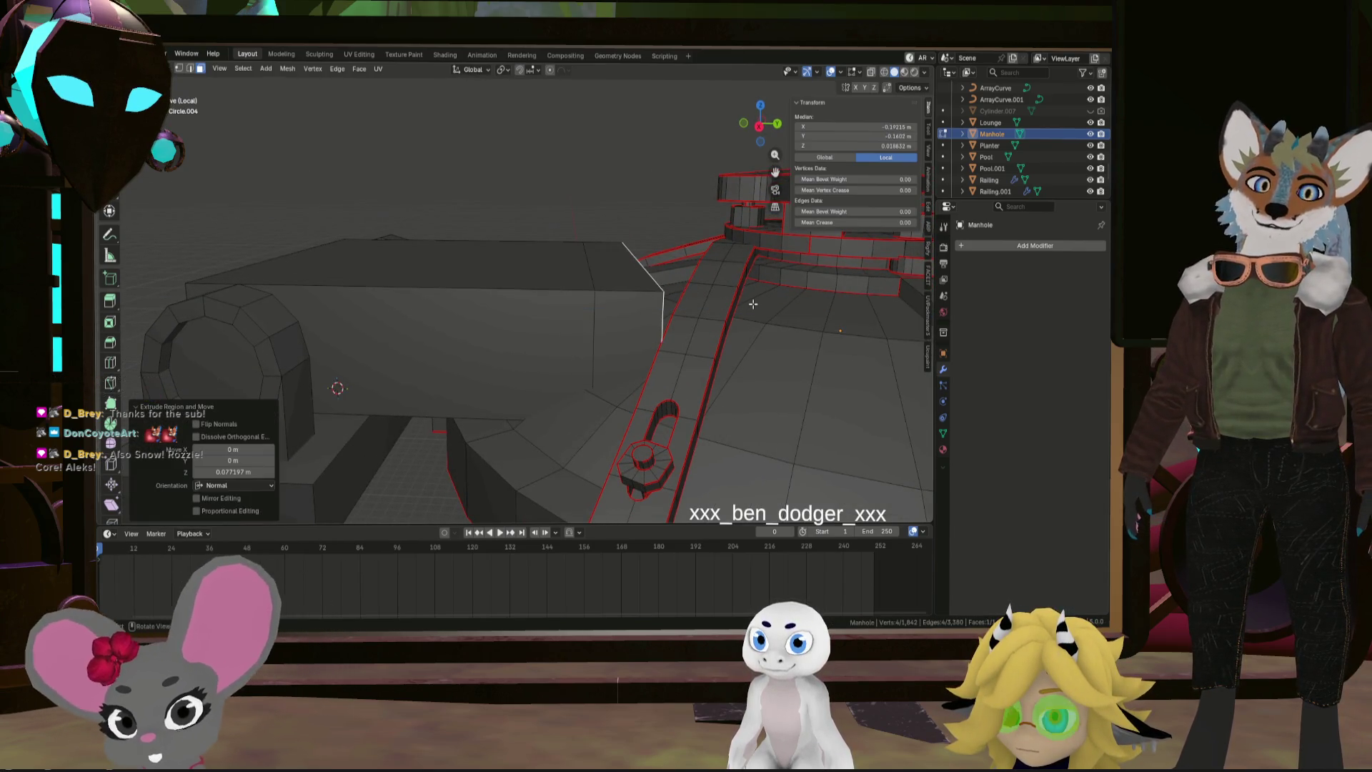
key("s")
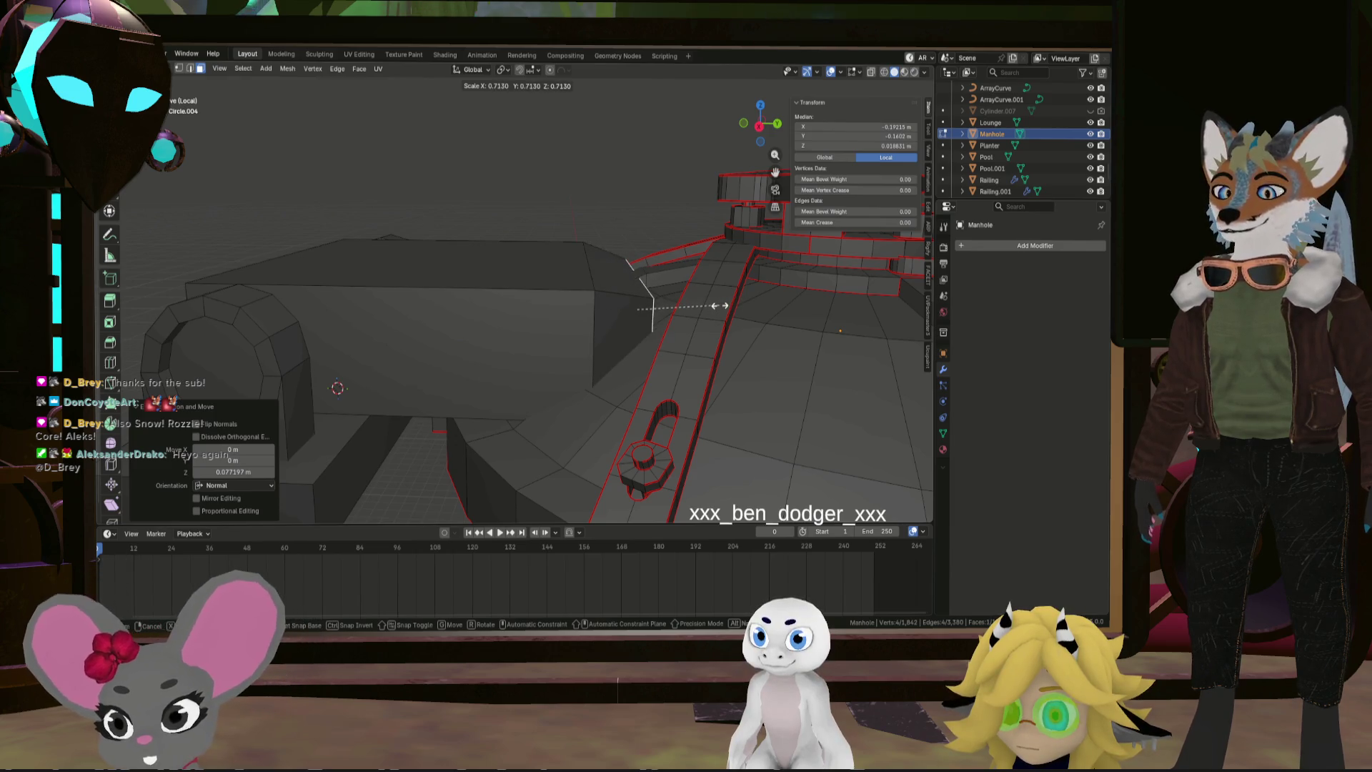
key("shift+x")
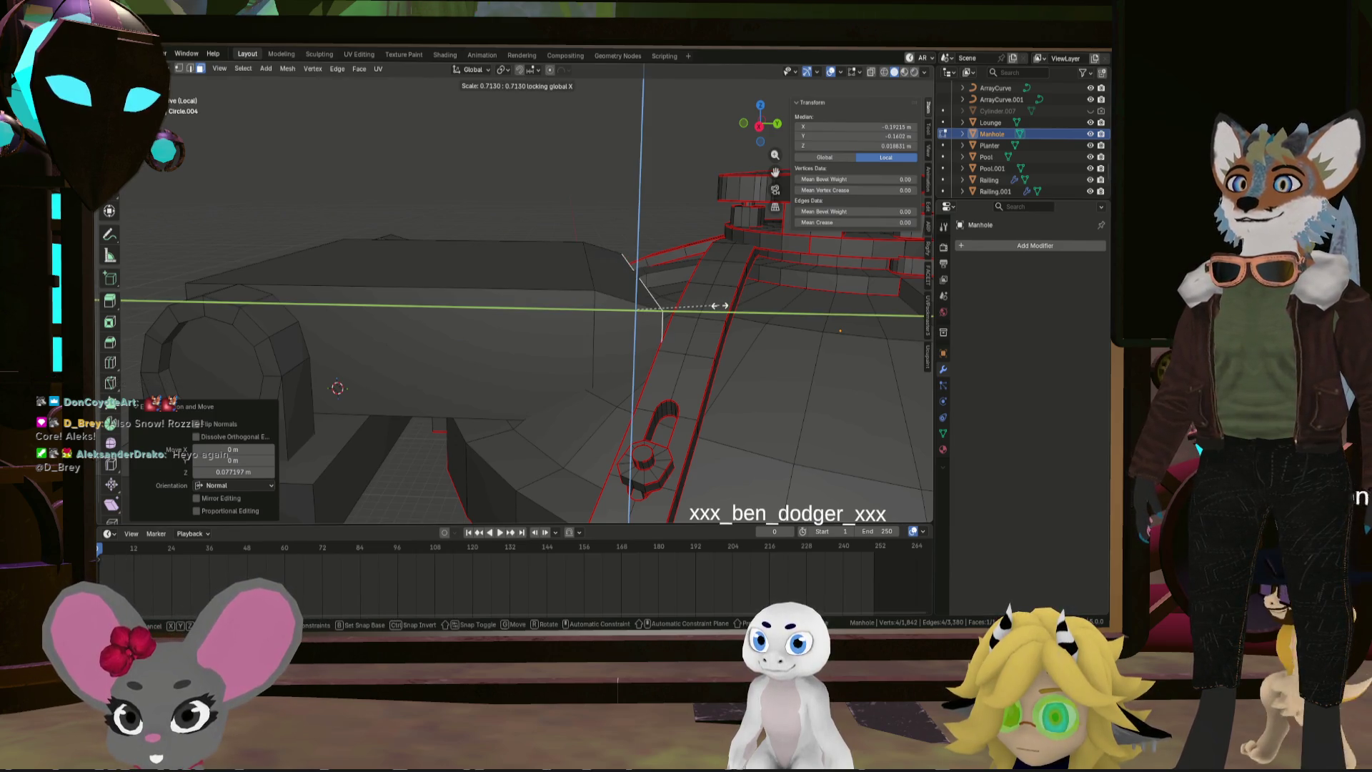
left_click(719, 306)
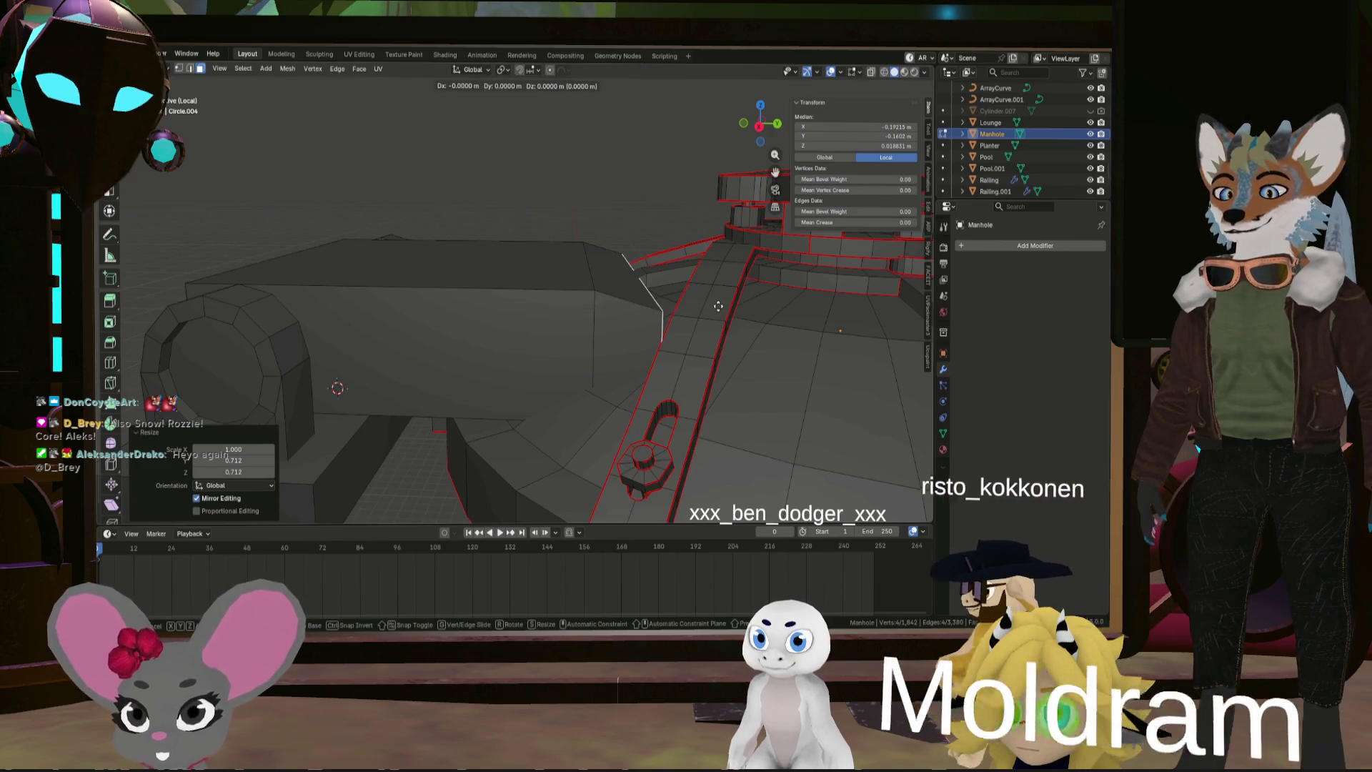
Move the extruded face along Z, lowering it about 0.033 m
key("g")
key("z")
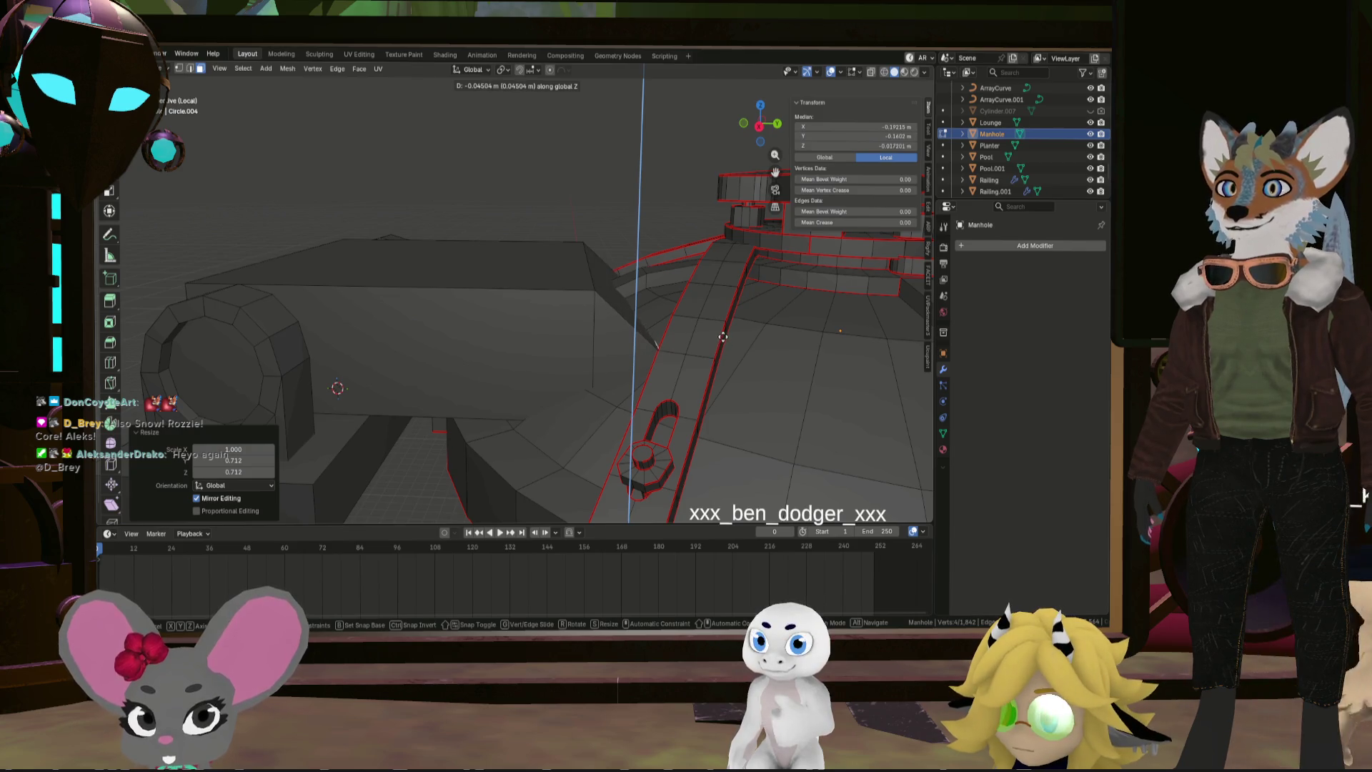
mouse_move(725, 328)
middle_mouse_down()
mouse_move(529, 357)
mouse_move(582, 315)
mouse_move(580, 346)
mouse_move(591, 307)
mouse_move(537, 322)
mouse_move(515, 309)
mouse_move(548, 336)
mouse_move(659, 306)
mouse_move(514, 263)
mouse_move(536, 269)
mouse_move(551, 250)
mouse_move(533, 240)
mouse_move(409, 310)
middle_mouse_up()
scroll(410, 310, "down", 5)
Add three centred loop cuts across the hinge block
key("ctrl+r")
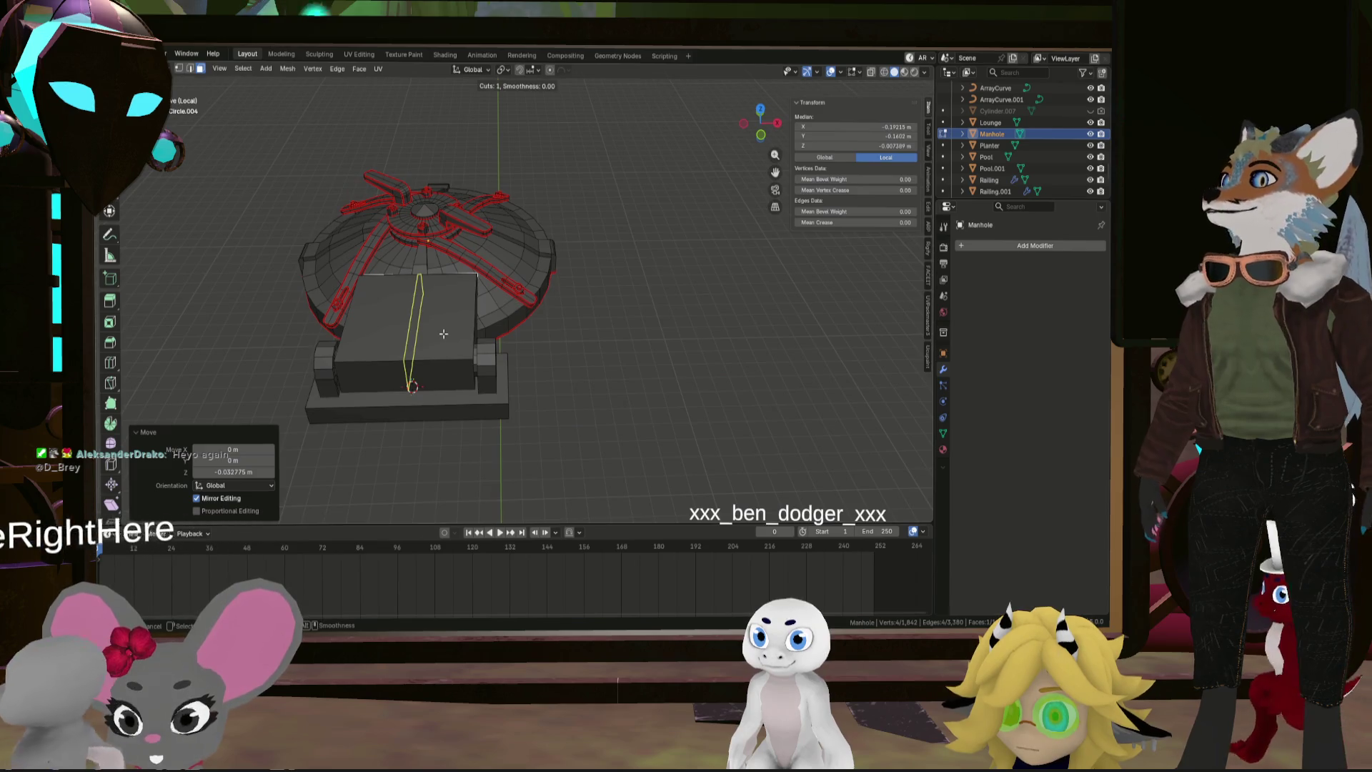
left_click(445, 334)
right_click(445, 334)
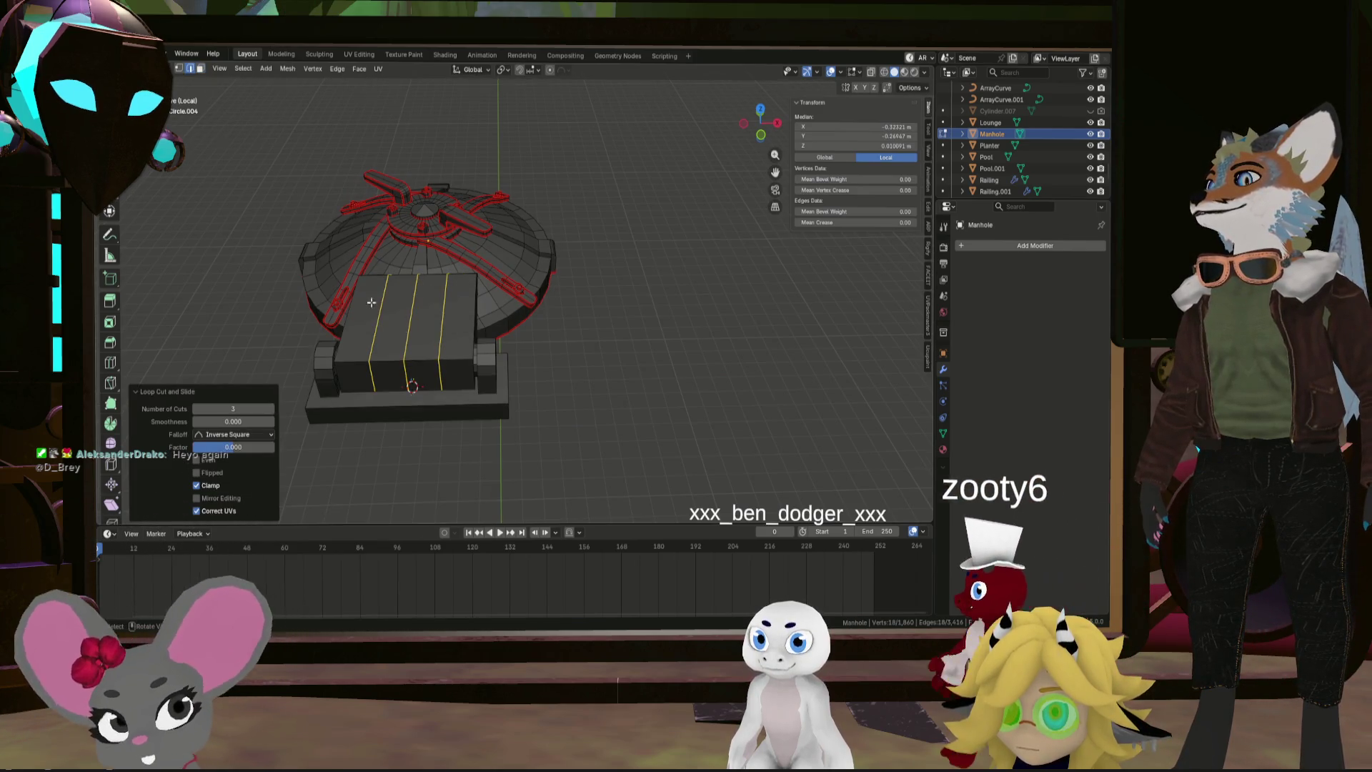
key("KP_Decimal")
left_click(201, 69)
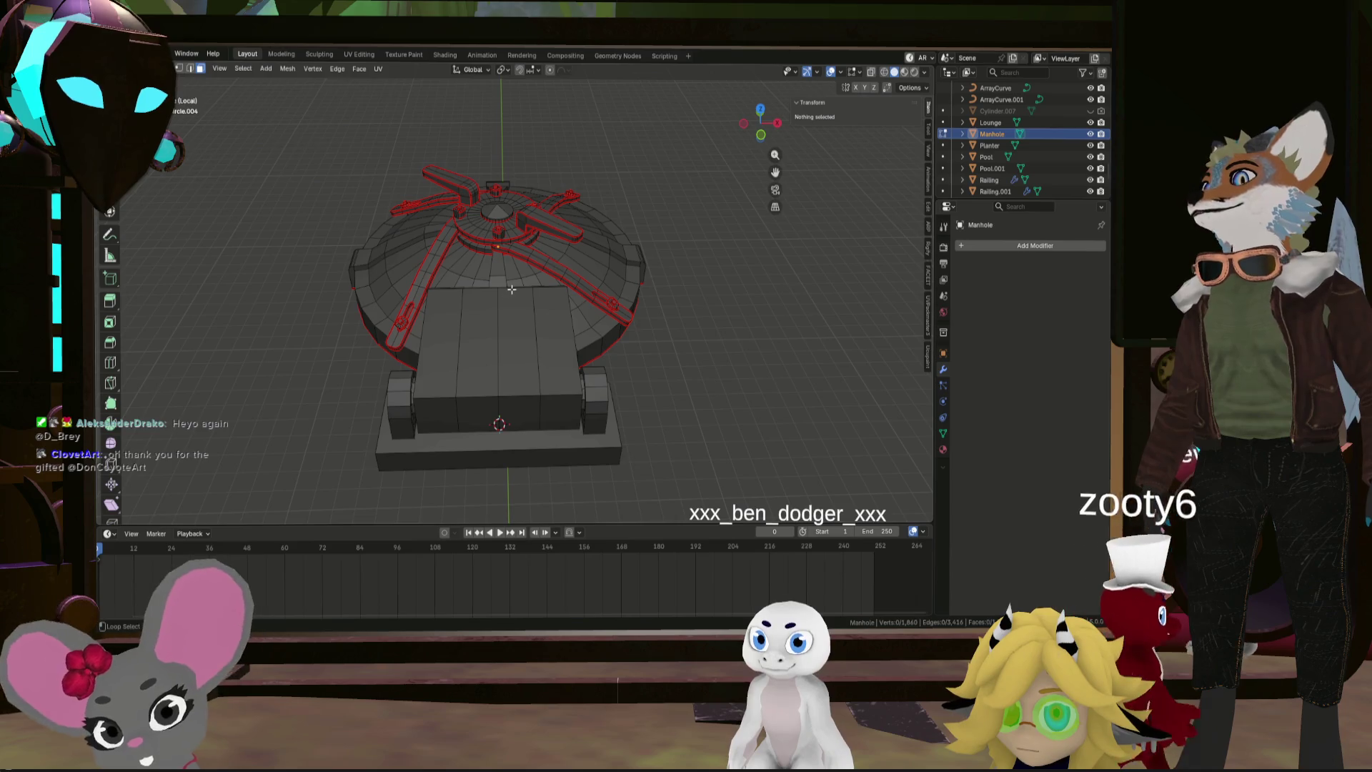
Delete the middle strip faces so the block splits into two parallel arms
key("x")
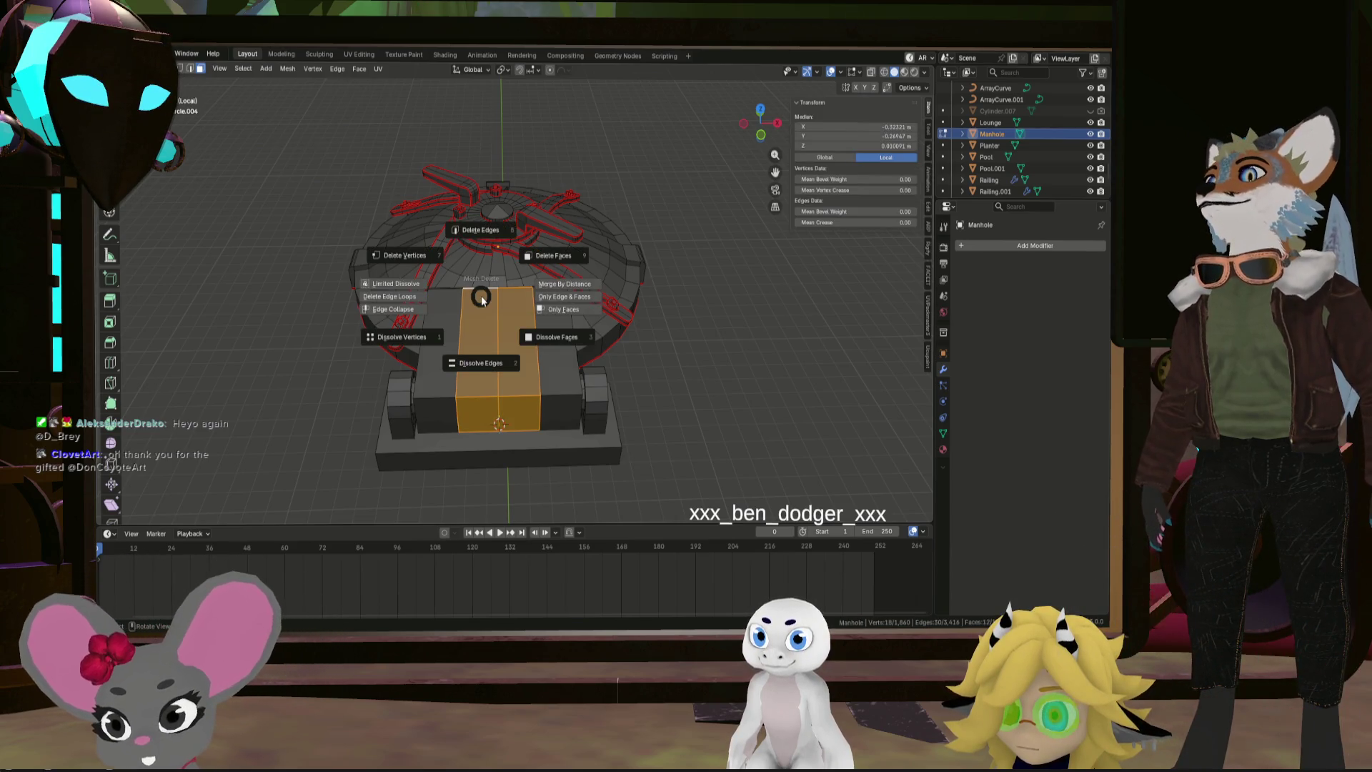
key("x")
left_click(493, 308)
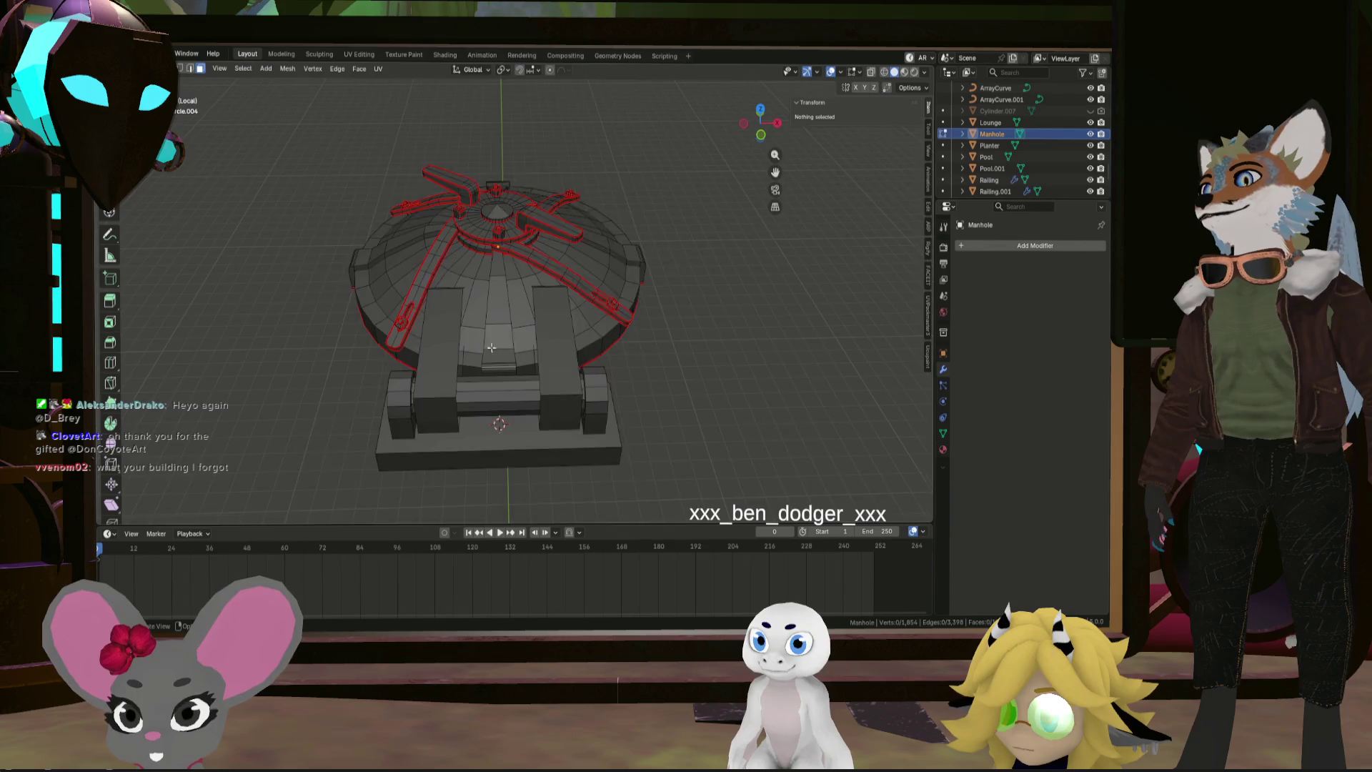
mouse_move(494, 308)
middle_mouse_down()
mouse_move(506, 317)
mouse_move(559, 275)
middle_mouse_up()
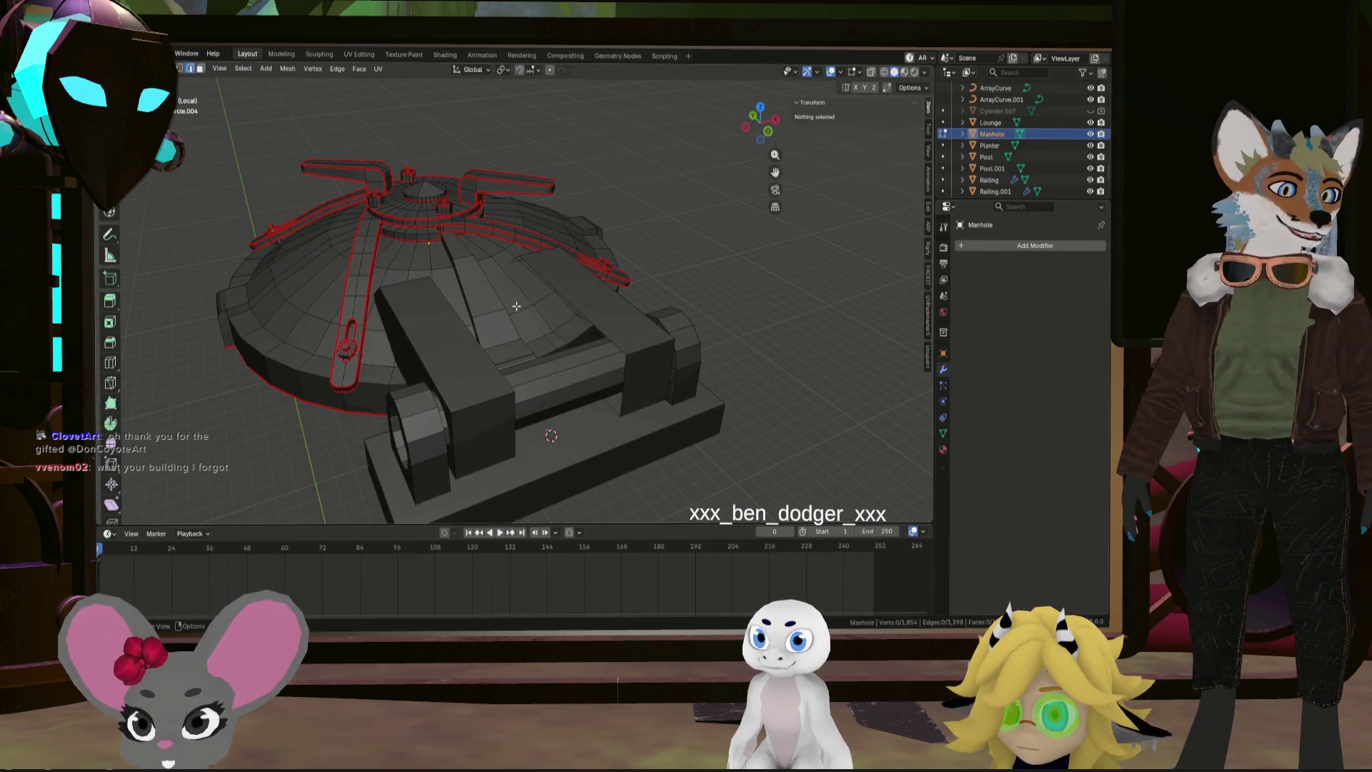
left_click(550, 291, "alt")
mouse_move(550, 291)
middle_mouse_down()
mouse_move(479, 292)
mouse_move(489, 279)
mouse_move(562, 285)
mouse_move(694, 374)
mouse_move(675, 337)
middle_mouse_up()
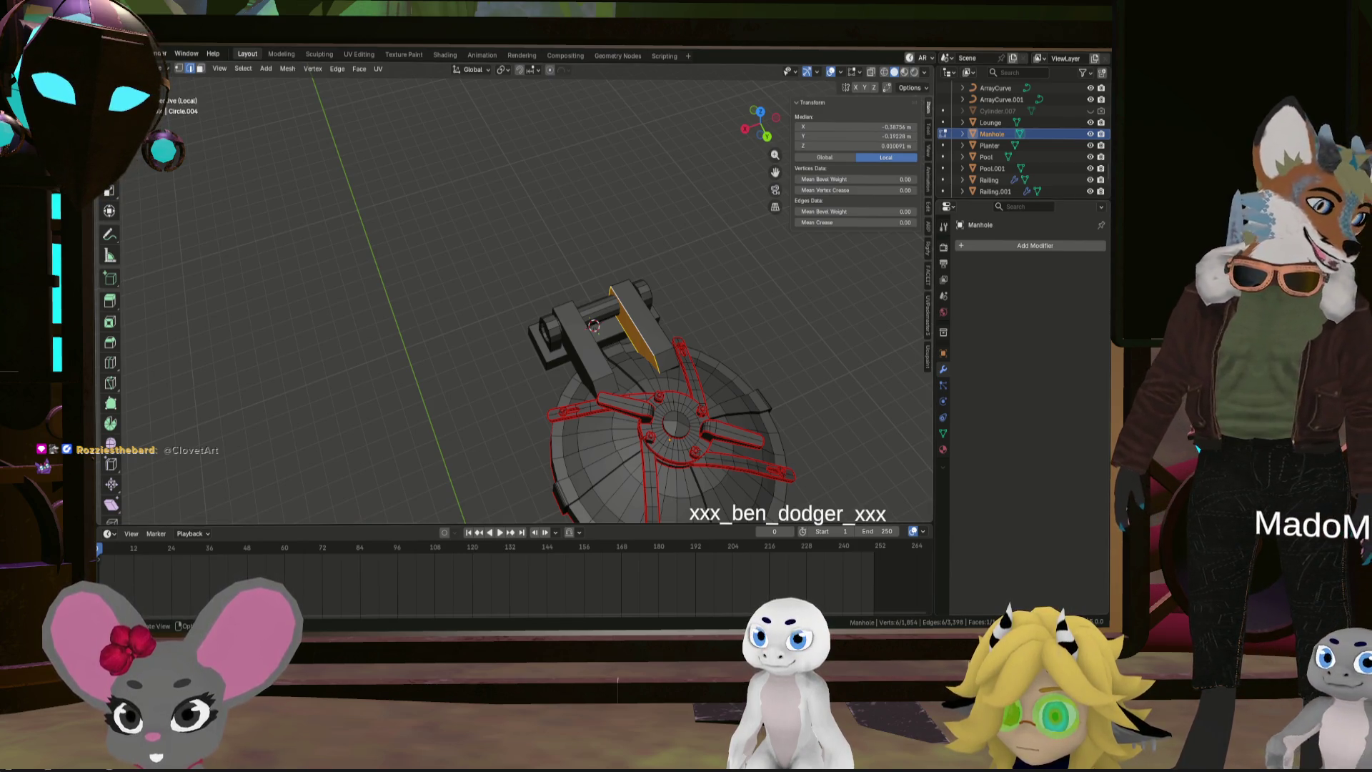
Zoom in on the hinge arms and select two arm faces in face select mode
middle_click_drag(615, 336, 711, 412)
scroll(637, 344, "up", 4)
scroll(712, 413, "up", 4)
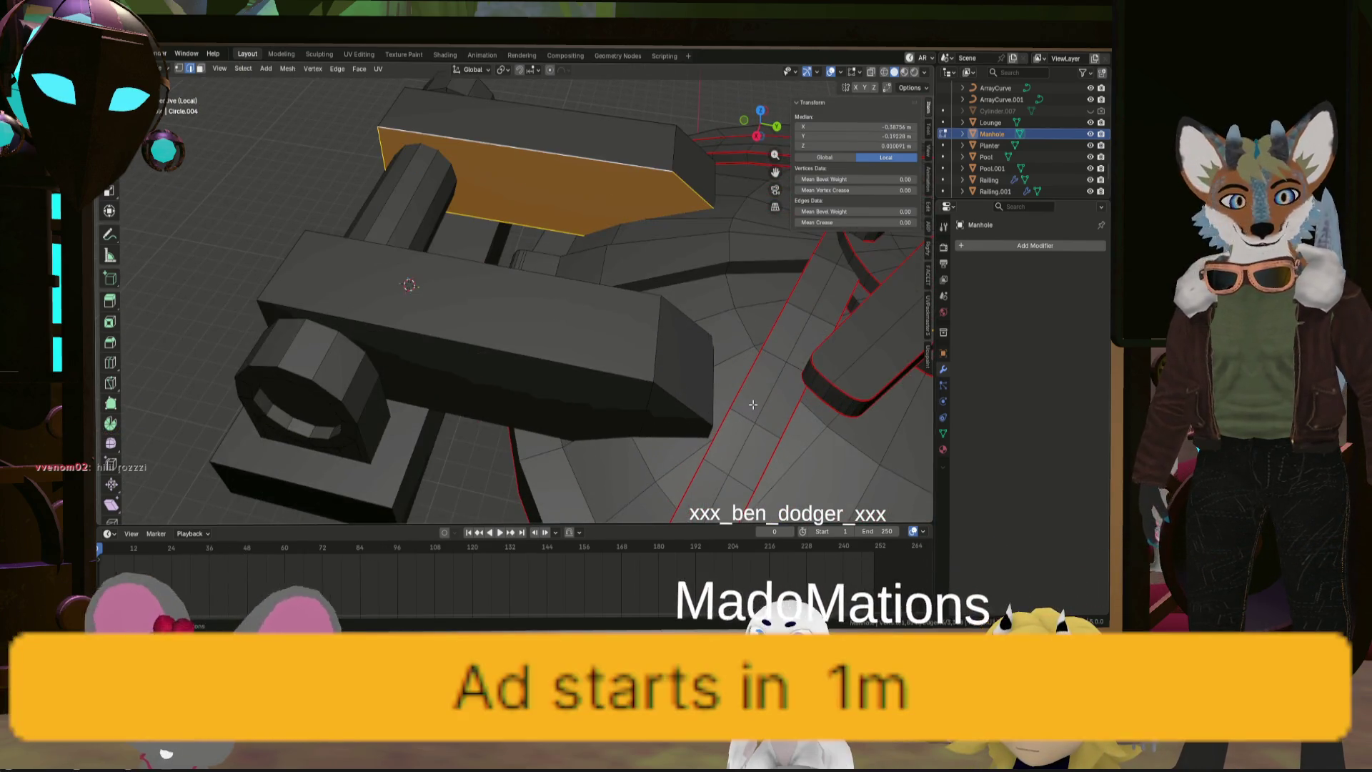
mouse_move(610, 391)
middle_mouse_down()
mouse_move(652, 299)
mouse_move(643, 324)
mouse_move(576, 198)
middle_mouse_up()
left_click(623, 372)
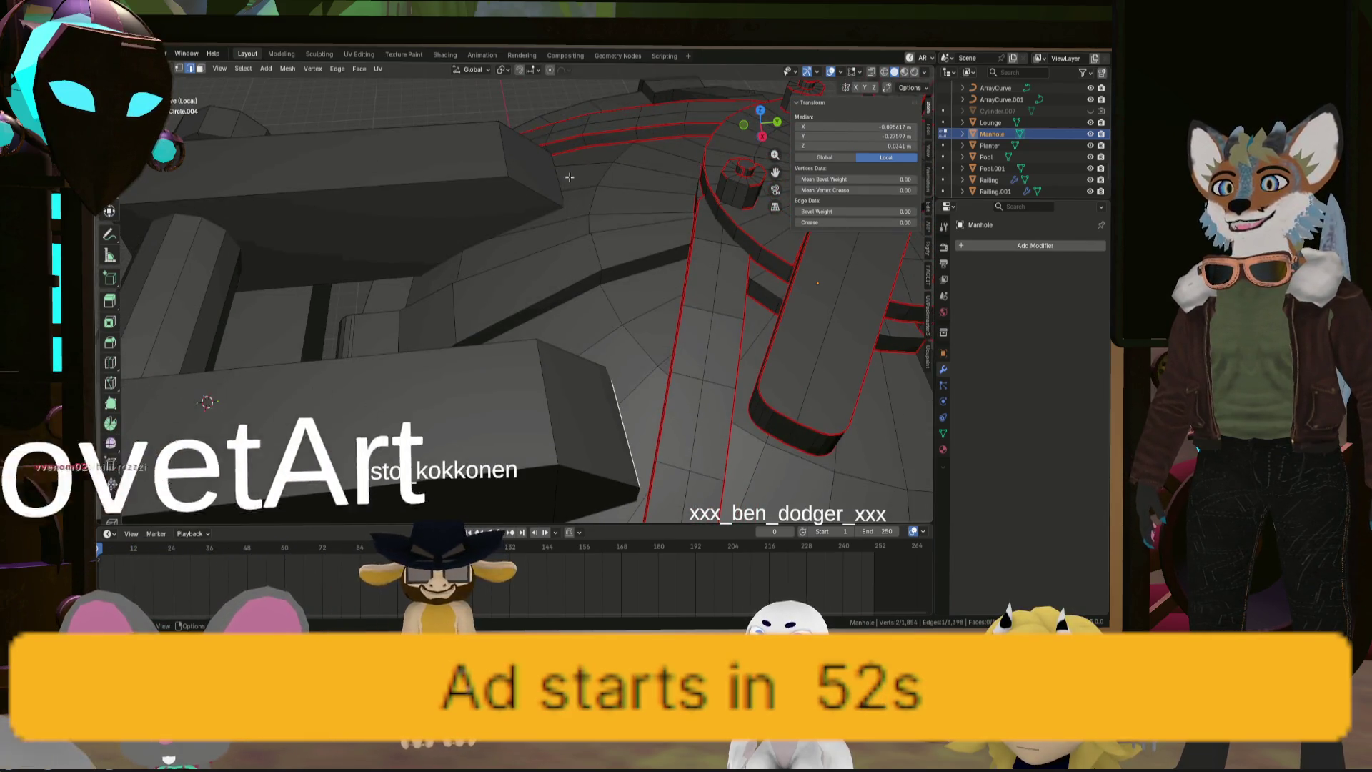
left_click(203, 66)
mouse_move(444, 300)
middle_mouse_down()
mouse_move(499, 437)
mouse_move(622, 306)
mouse_move(506, 333)
mouse_move(567, 331)
mouse_move(527, 297)
mouse_move(525, 313)
middle_mouse_up()
left_click(497, 437)
left_click(492, 435, "shift")
key("g")
key("y")
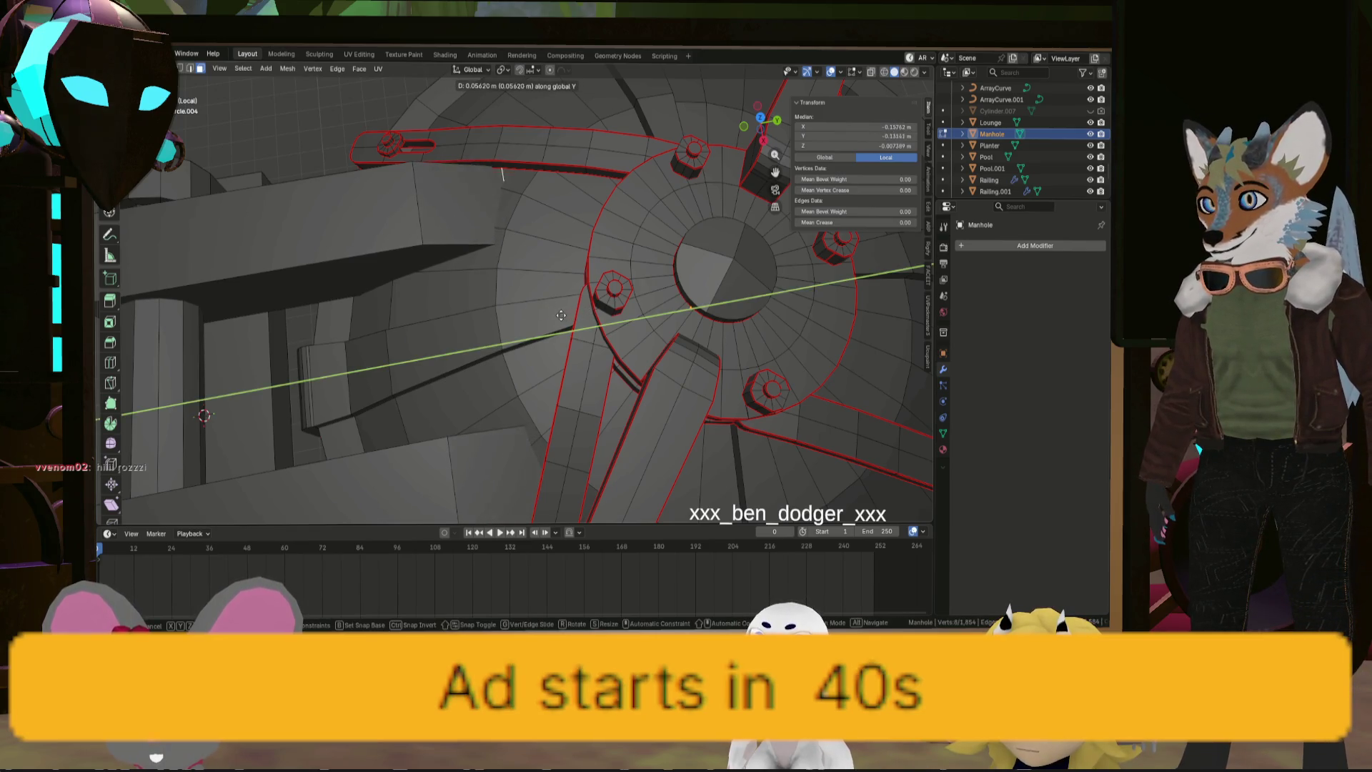
Move the selected arm faces 0.0159 m along Y and scale them down to 0.636
left_click(537, 318)
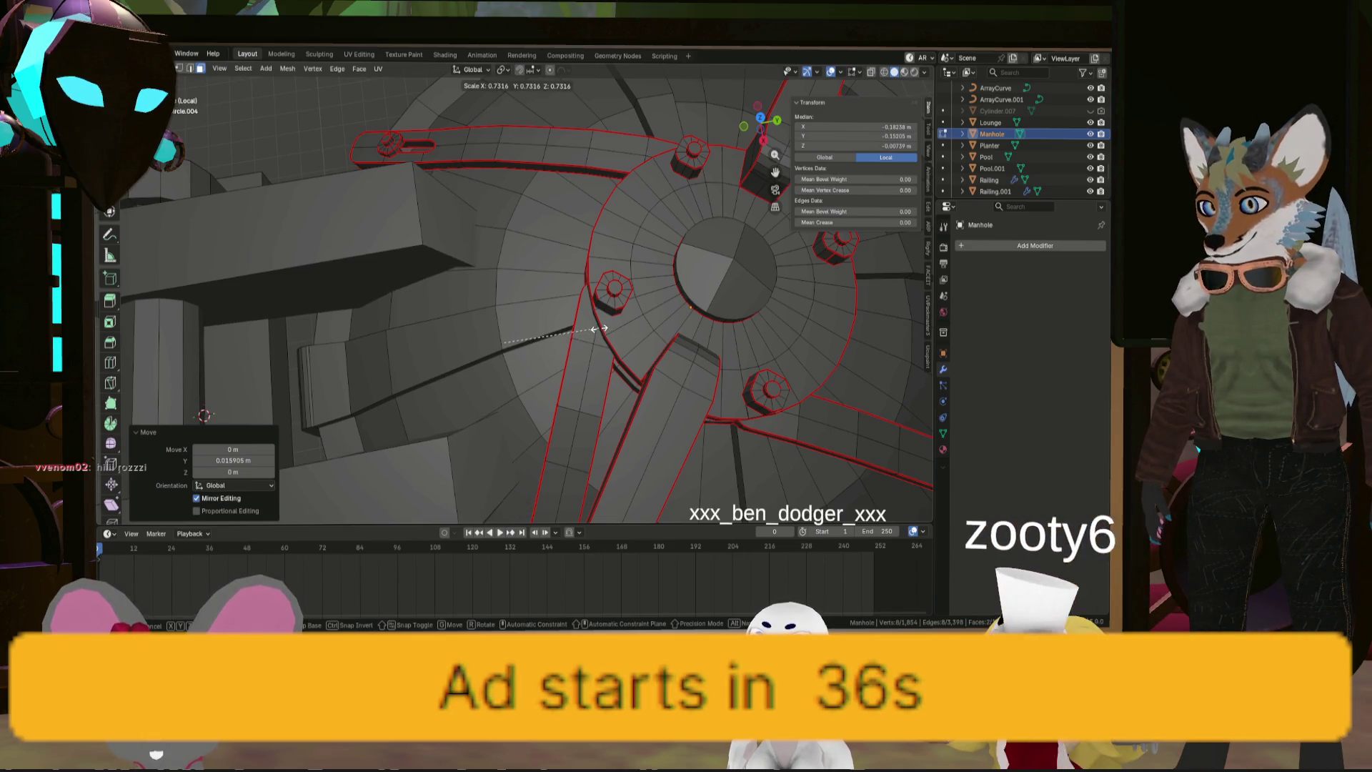
left_click(523, 353)
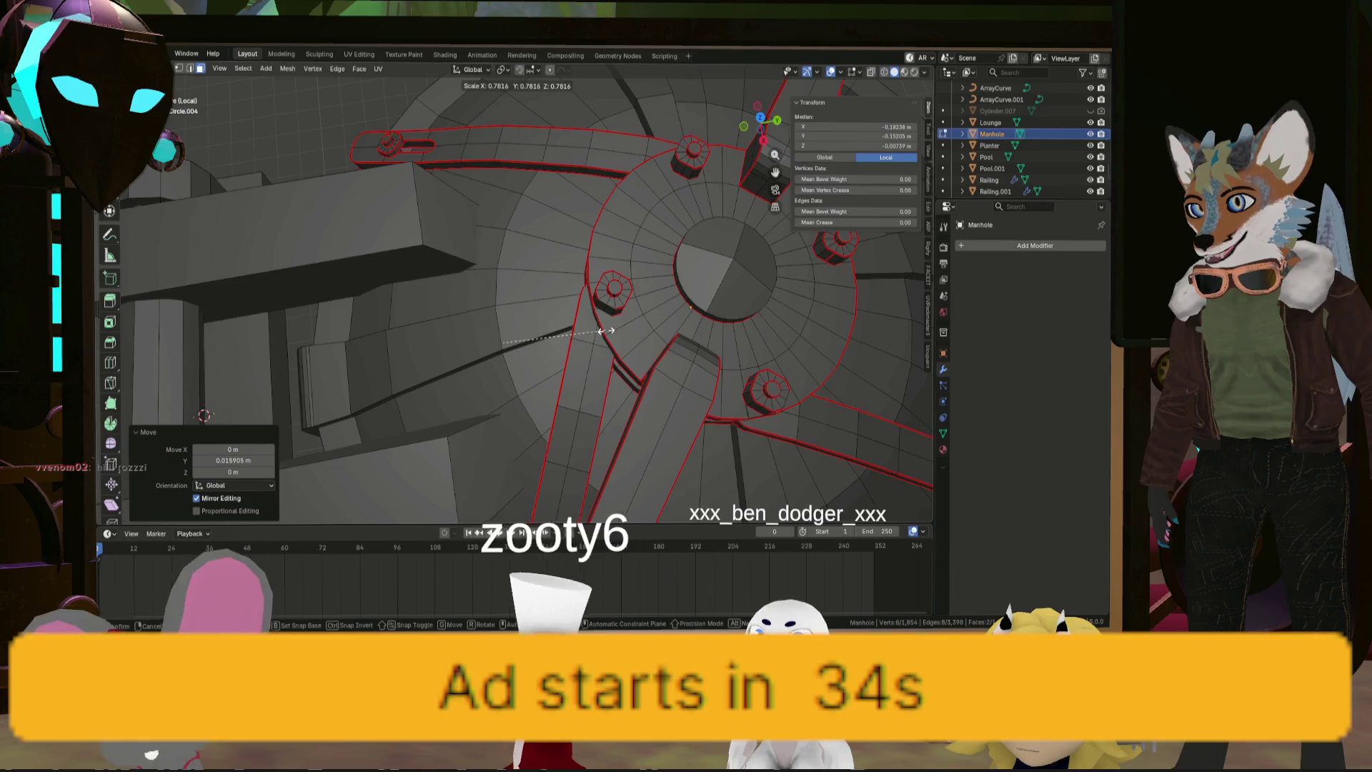
middle_click_drag(523, 352, 581, 357)
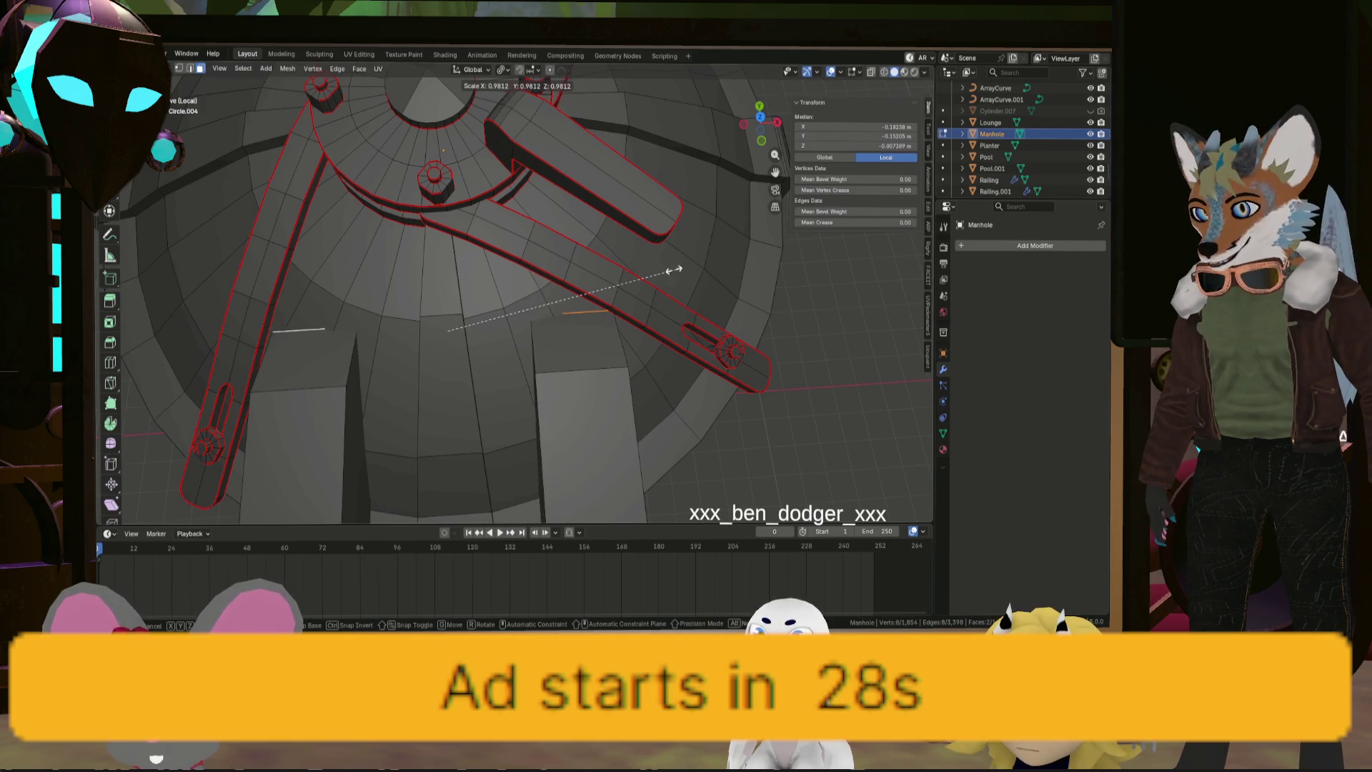
left_click(587, 277)
middle_click_drag(587, 277, 512, 329)
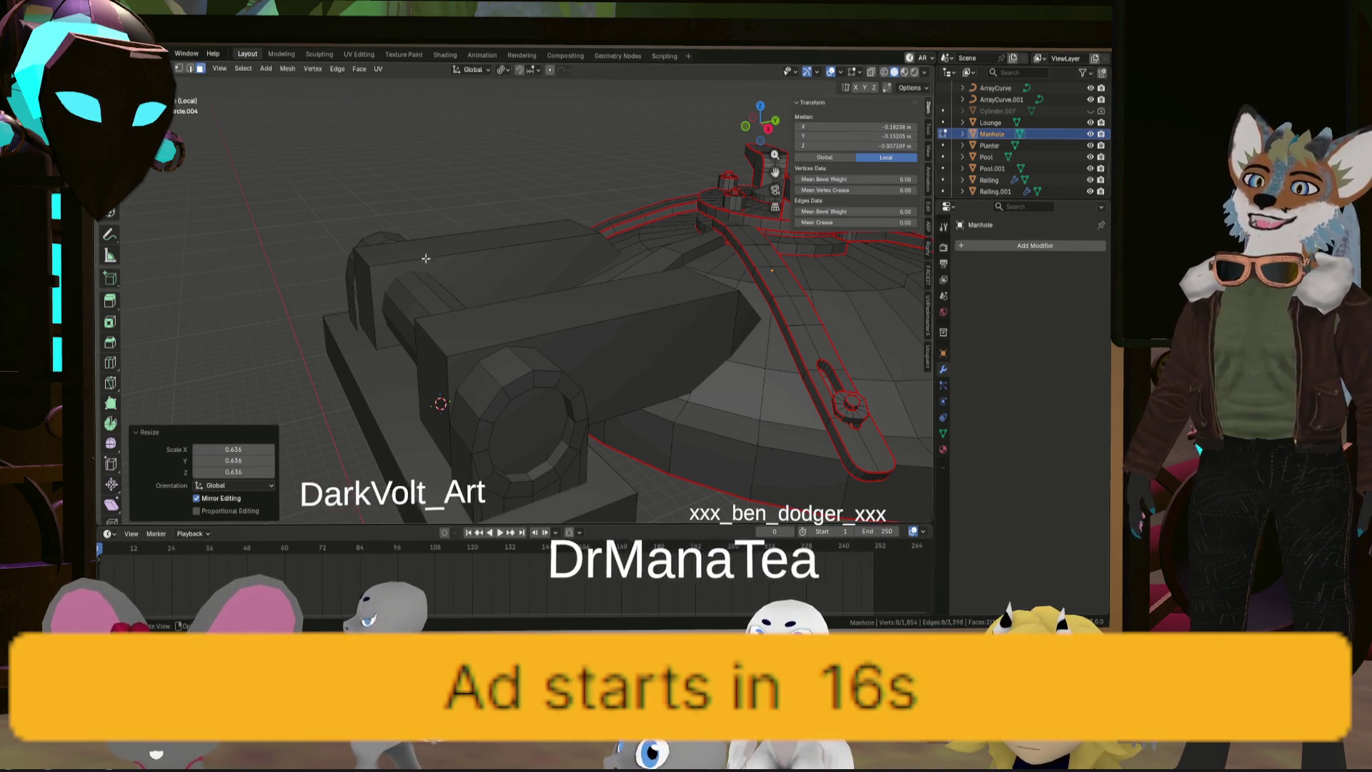
left_click(190, 69)
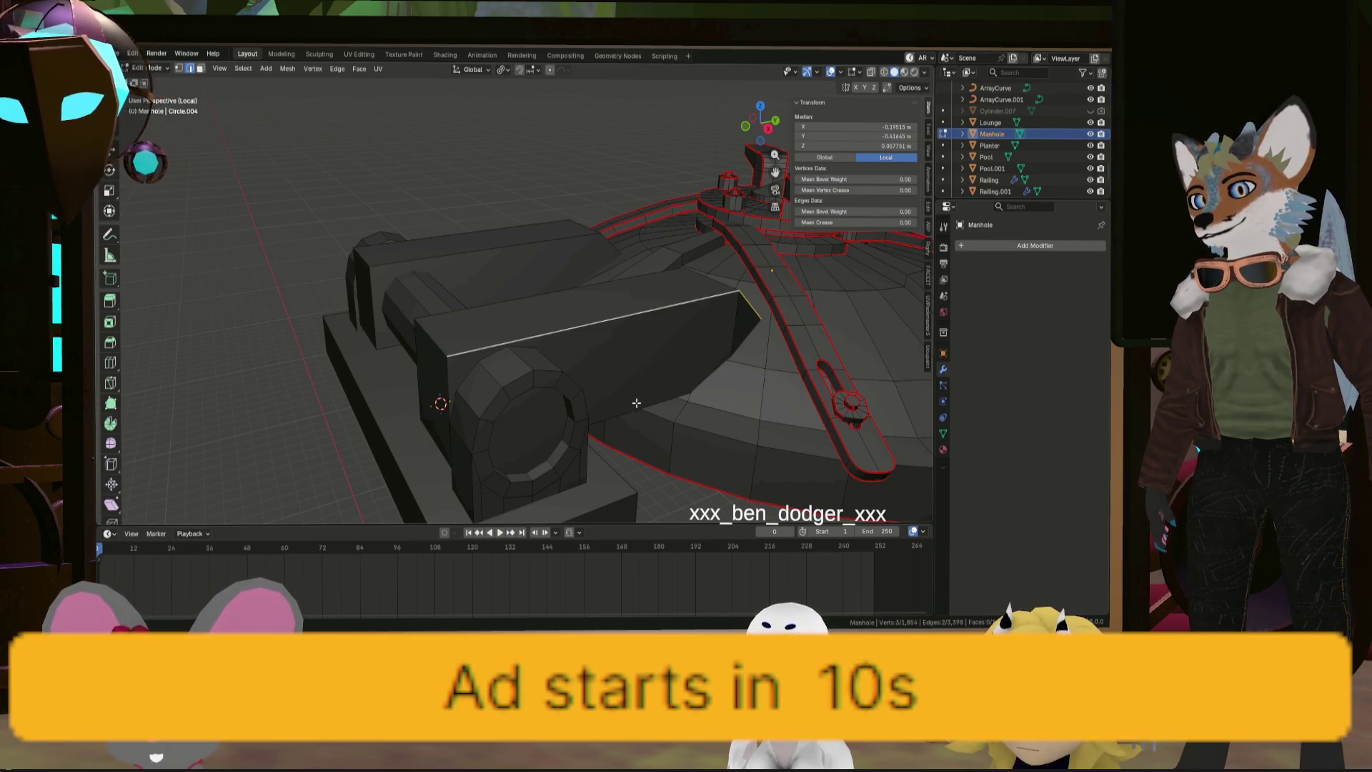
Shift-select the top edges of the central hinge block
left_click(515, 299, "alt+shift")
mouse_move(515, 299)
middle_mouse_down()
mouse_move(618, 320)
mouse_move(514, 307)
mouse_move(557, 343)
mouse_move(527, 373)
middle_mouse_up()
left_click(515, 308, "alt+shift")
left_click(429, 404, "ctrl")
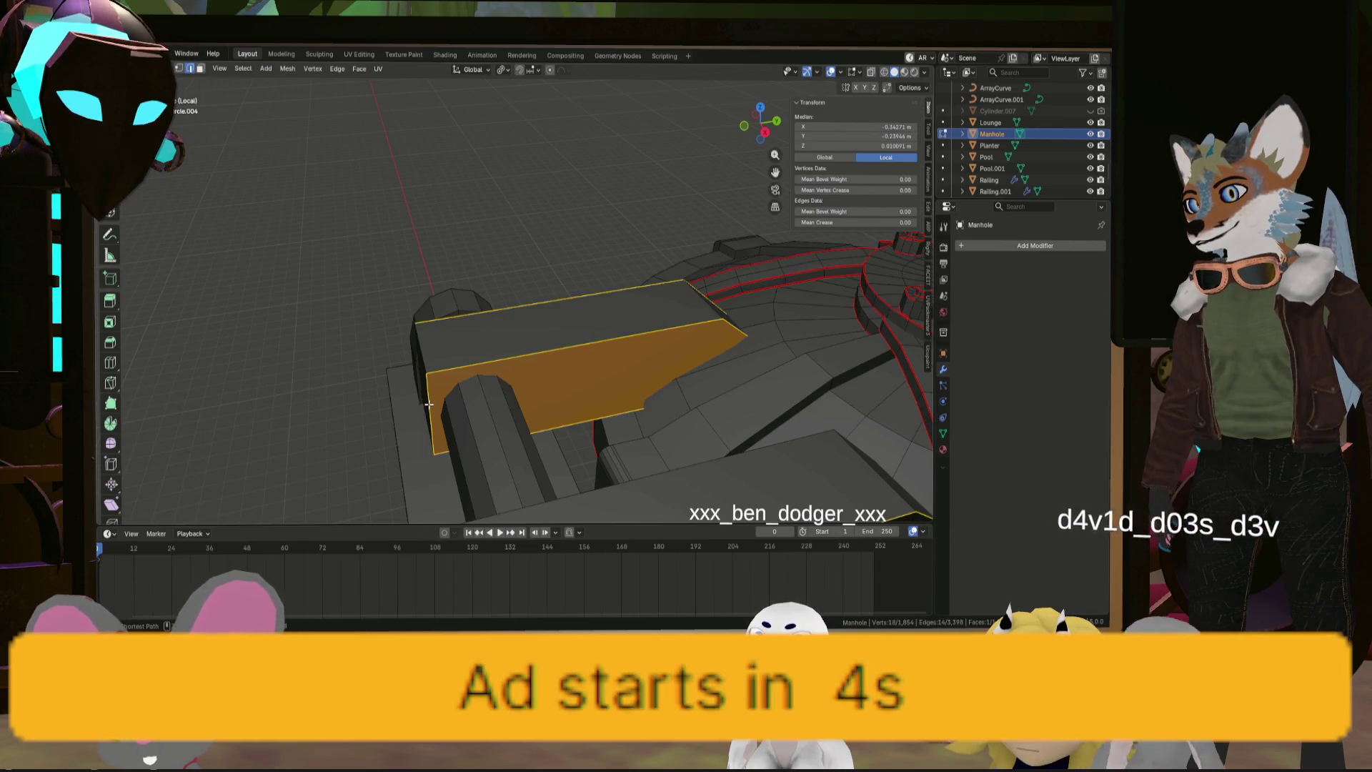
key("ctrl+z")
middle_click_drag(429, 405, 561, 421)
scroll(586, 343, "up", 5)
mouse_move(586, 344)
middle_mouse_down("shift")
mouse_move(514, 214)
mouse_move(626, 282)
mouse_move(472, 229)
mouse_move(307, 215)
mouse_move(386, 279)
mouse_move(336, 305)
mouse_move(561, 411)
middle_mouse_up("shift")
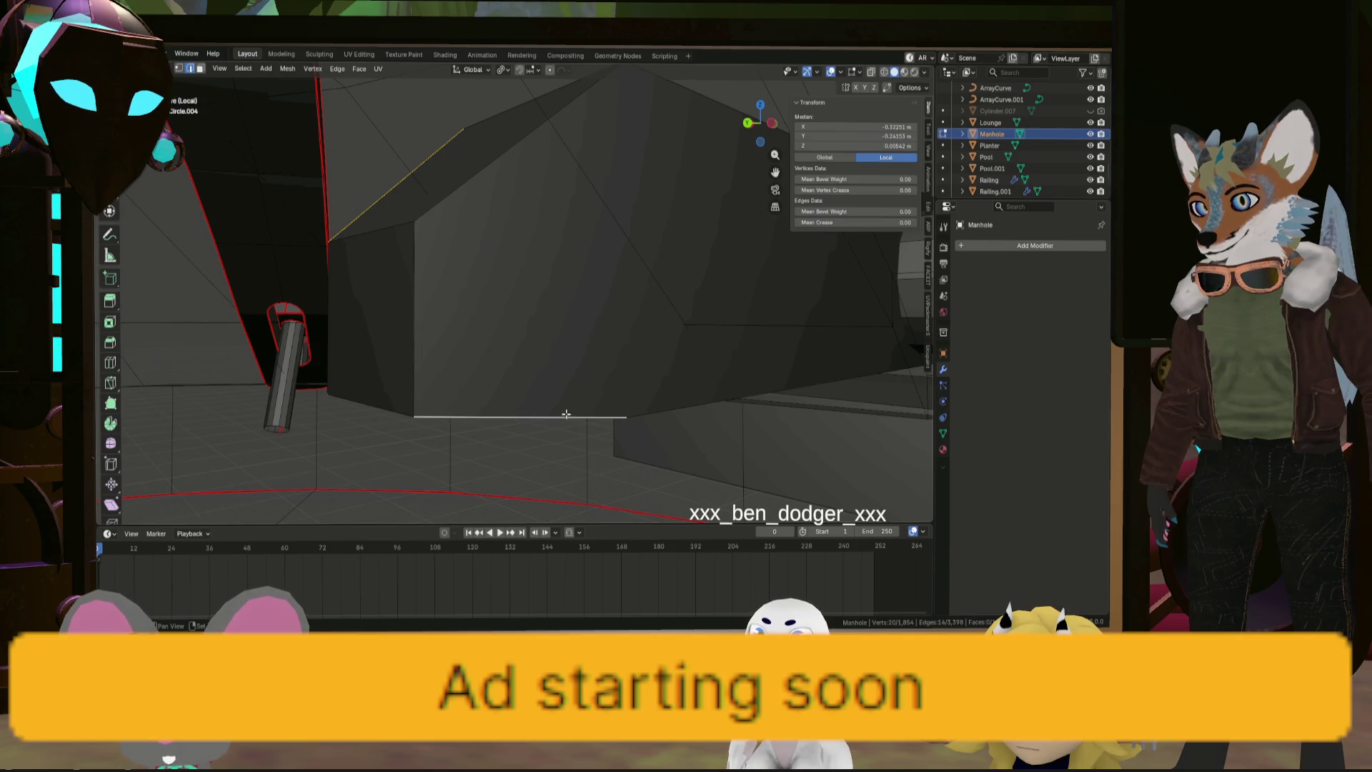
middle_click_drag(654, 409, 490, 430, "shift")
scroll(315, 353, "down", 3)
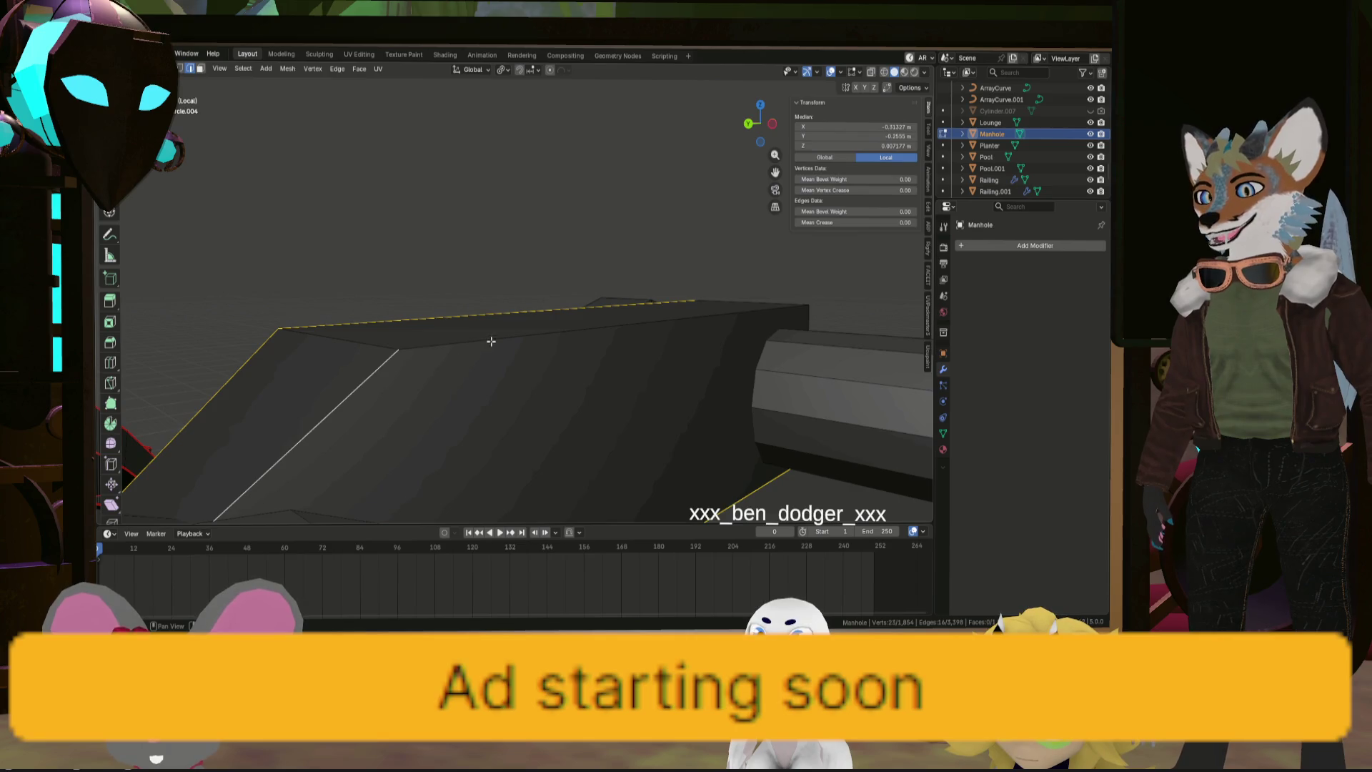
left_click(490, 336, "shift")
mouse_move(491, 337)
middle_mouse_down()
mouse_move(552, 389)
mouse_move(670, 390)
mouse_move(594, 329)
middle_mouse_up()
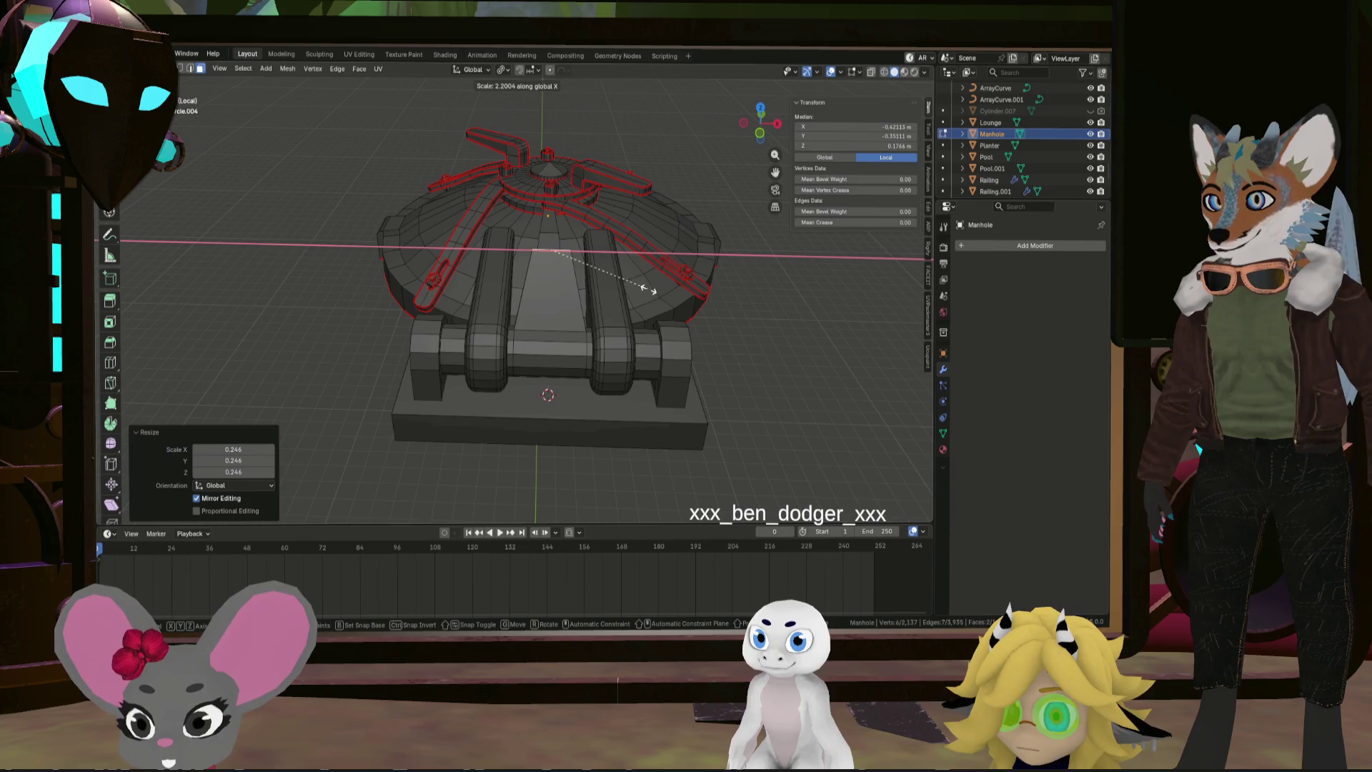
Stretch the selected top edges to 2.832 along X
left_click(679, 288)
mouse_move(679, 288)
middle_mouse_down()
mouse_move(701, 269)
mouse_move(682, 264)
mouse_move(622, 300)
middle_mouse_up()
scroll(681, 263, "down", 3)
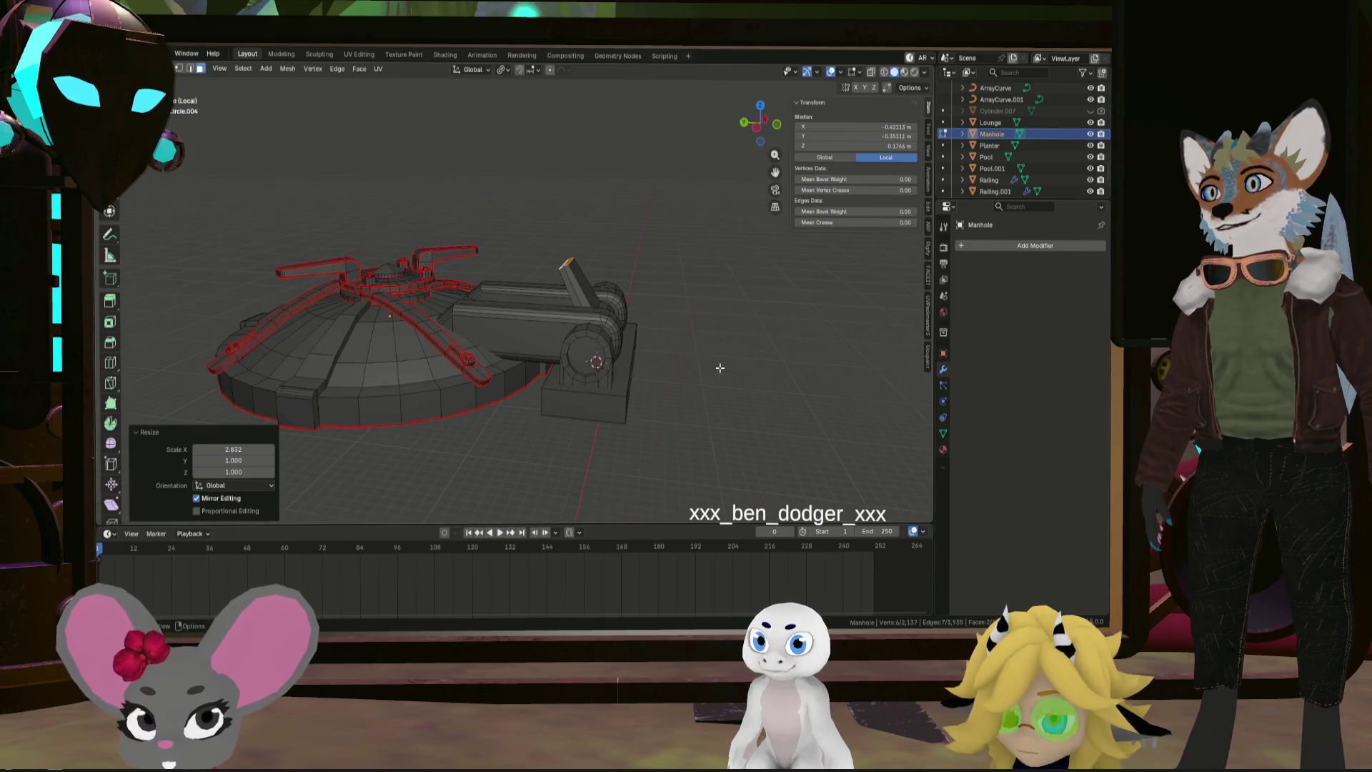
mouse_move(720, 368)
middle_mouse_down()
mouse_move(622, 379)
mouse_move(649, 336)
middle_mouse_up()
left_click(655, 342)
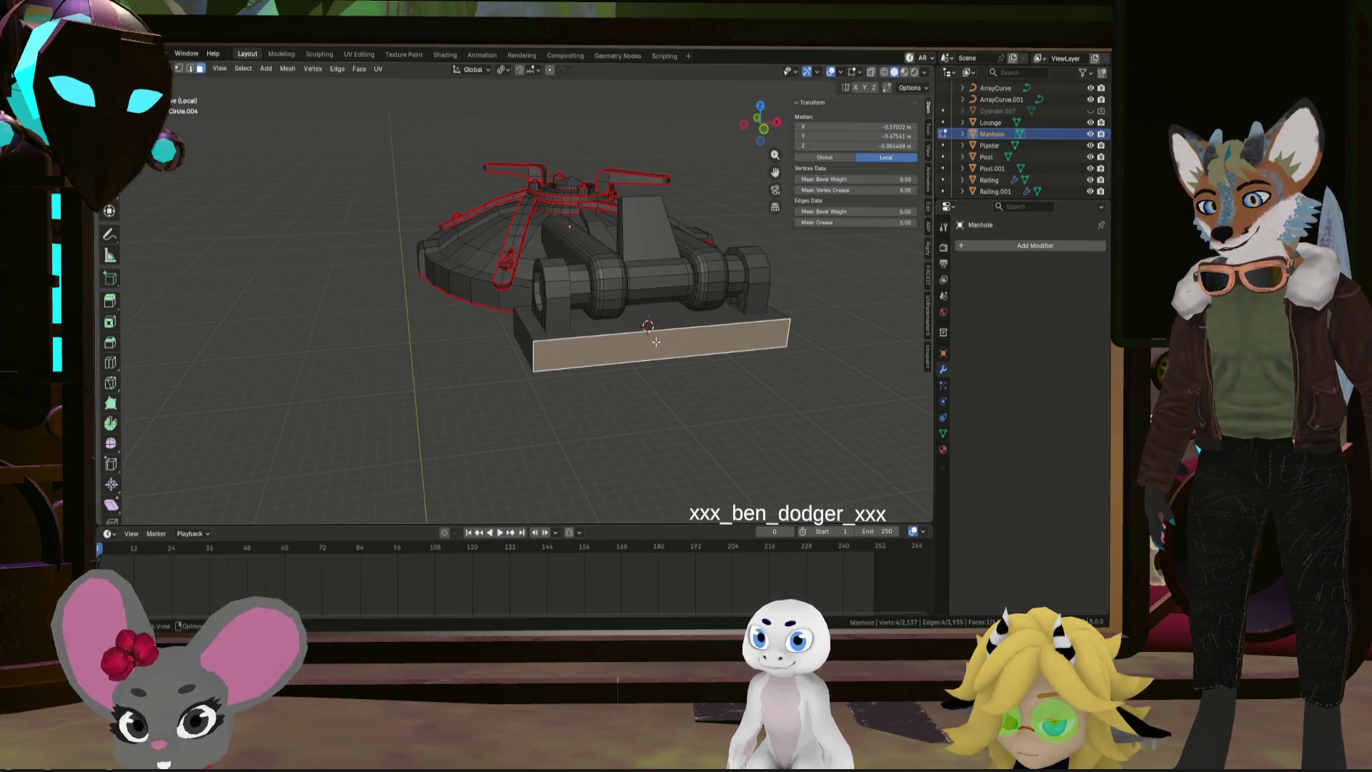
Add two centred cuts to the base plate and extrude a base face outward
left_click(659, 341)
right_click(661, 343)
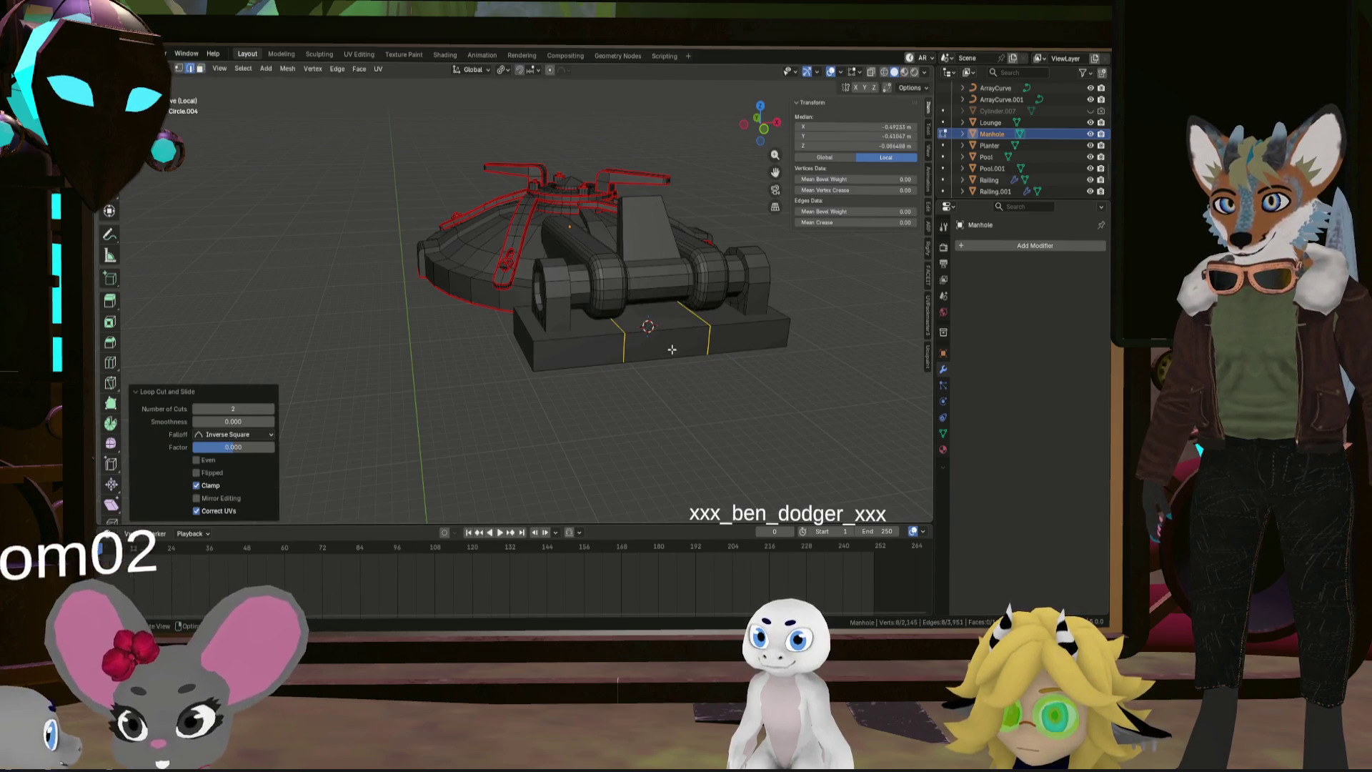
left_click(672, 351)
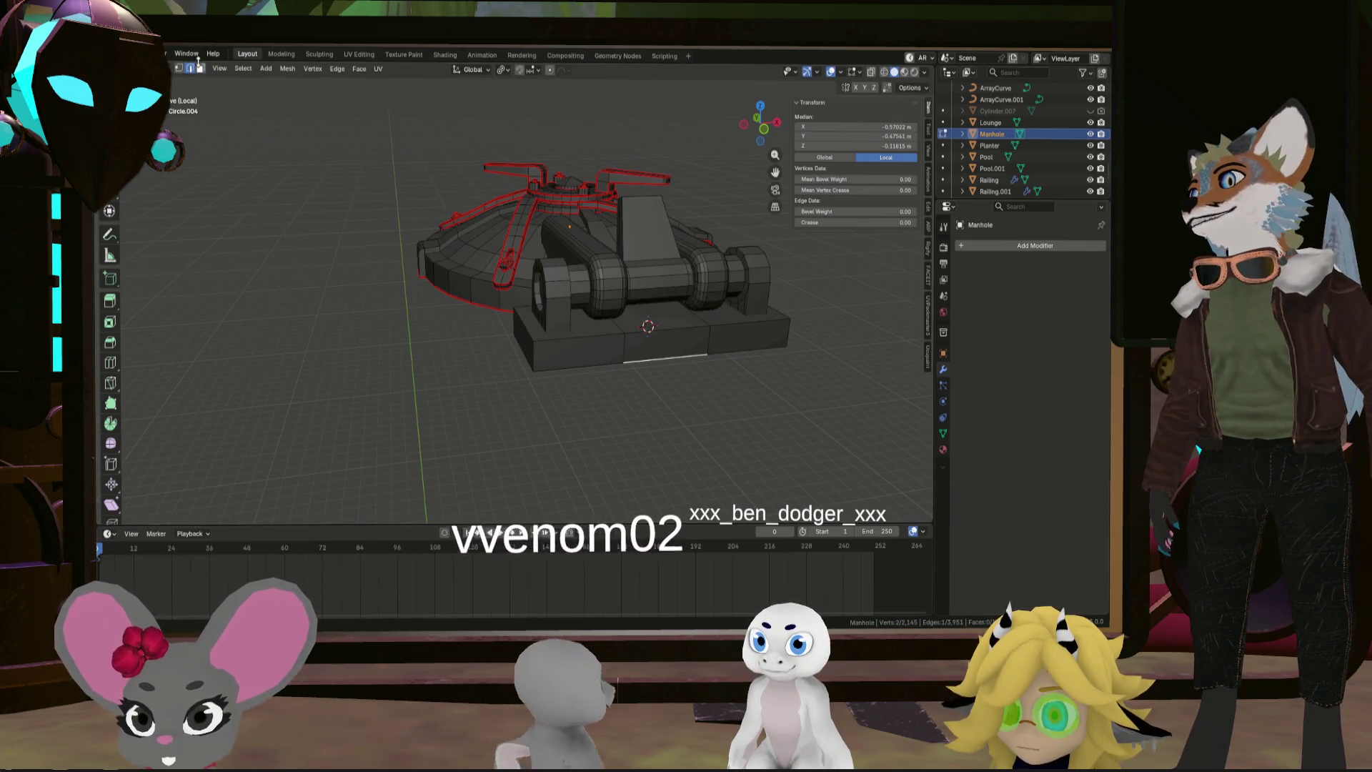
key("alt+a")
left_click(654, 349)
key("e")
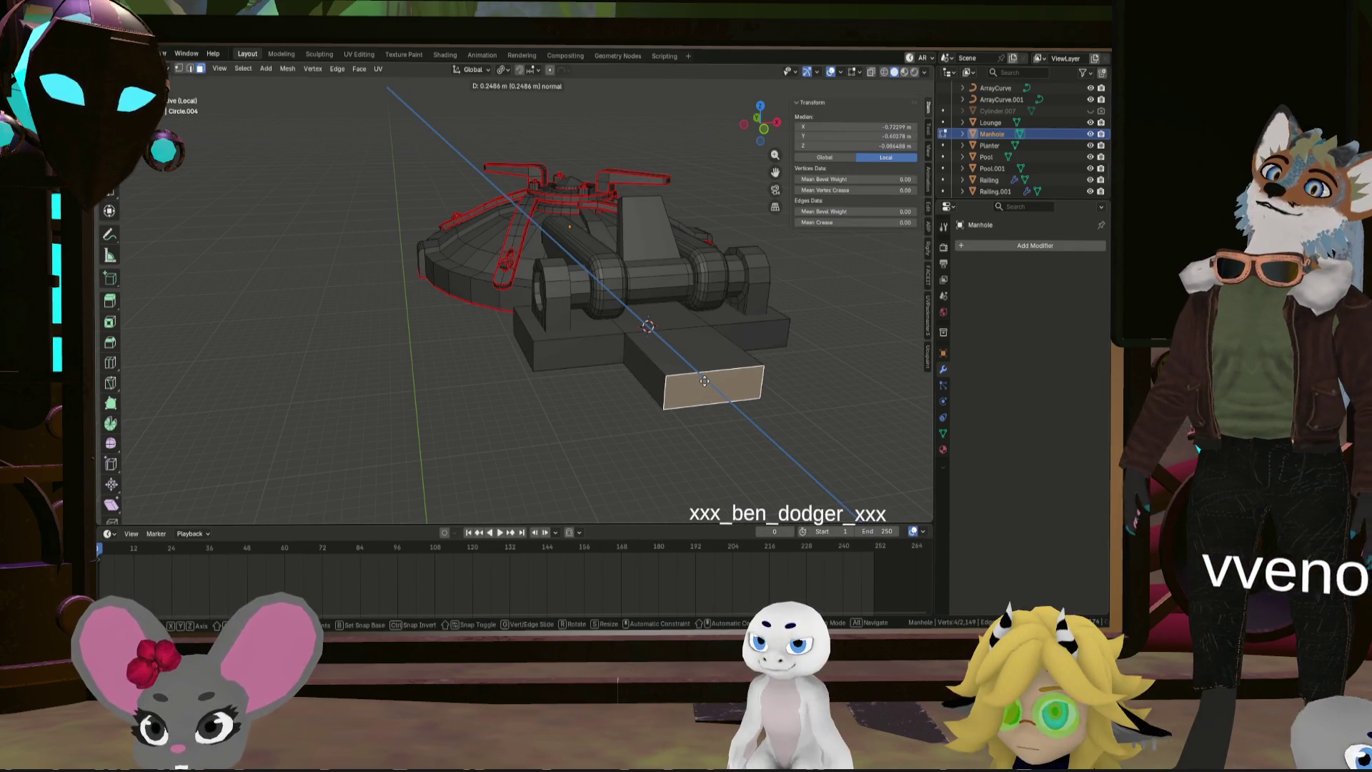
left_click(705, 381)
Pull the extension's front edge back about -0.126 m along Y
left_click(572, 348)
middle_click_drag(572, 349, 433, 176)
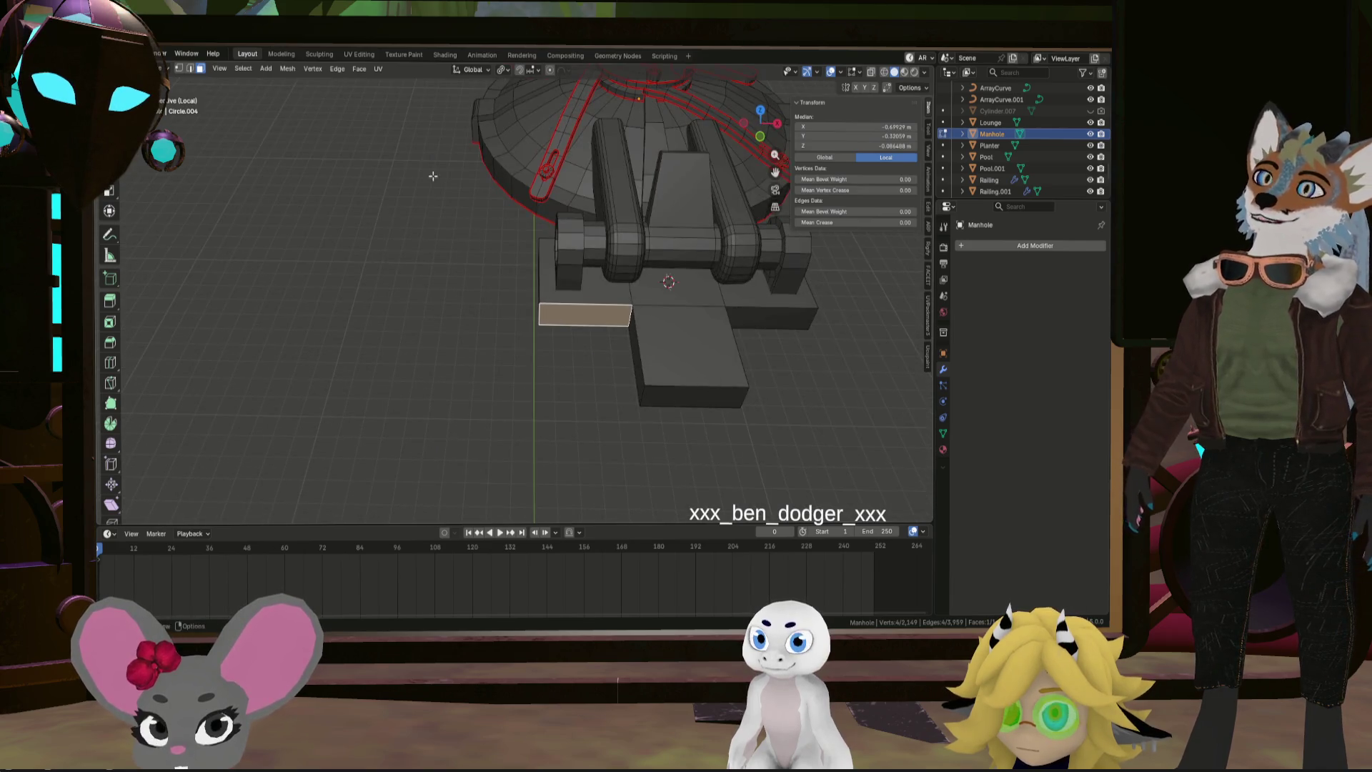
left_click(190, 70)
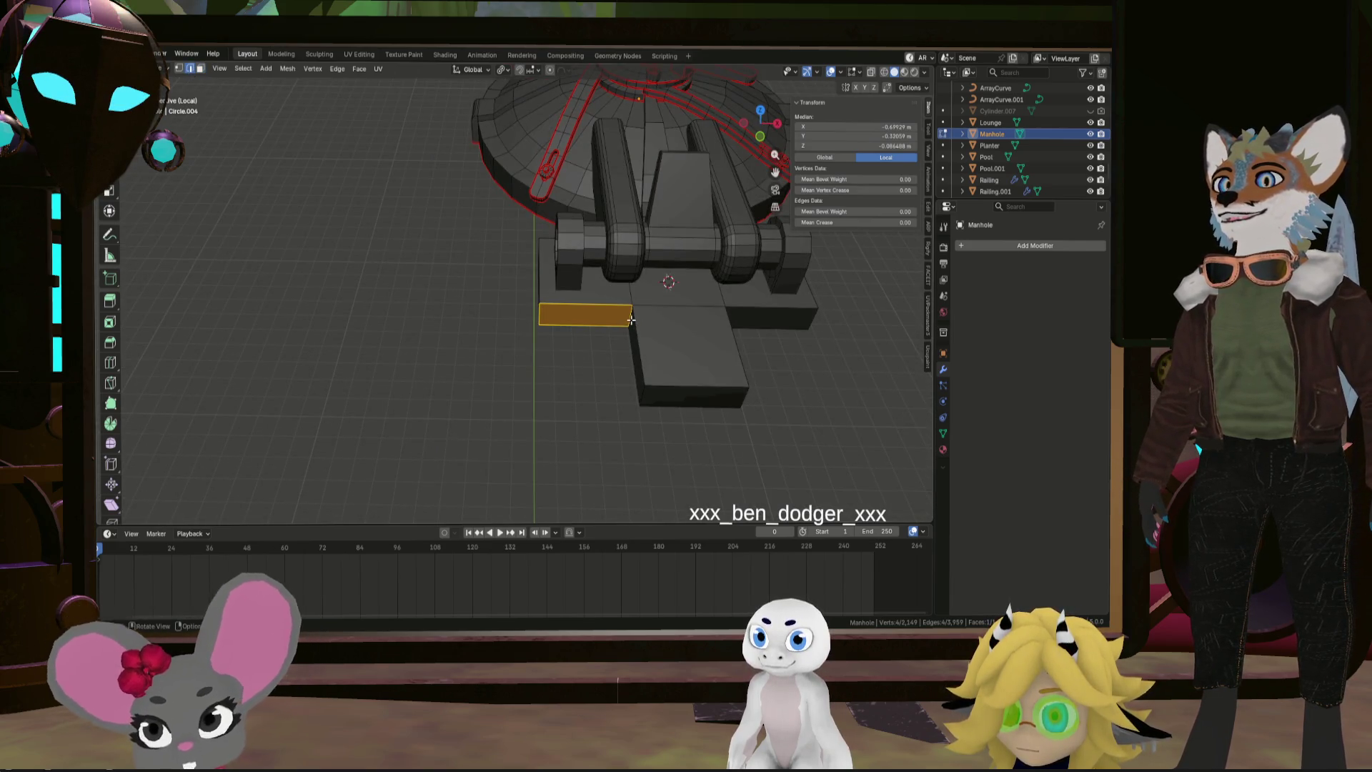
mouse_move(730, 313)
middle_mouse_down()
mouse_move(631, 324)
mouse_move(607, 303)
mouse_move(586, 321)
mouse_move(635, 329)
mouse_move(636, 346)
middle_mouse_up()
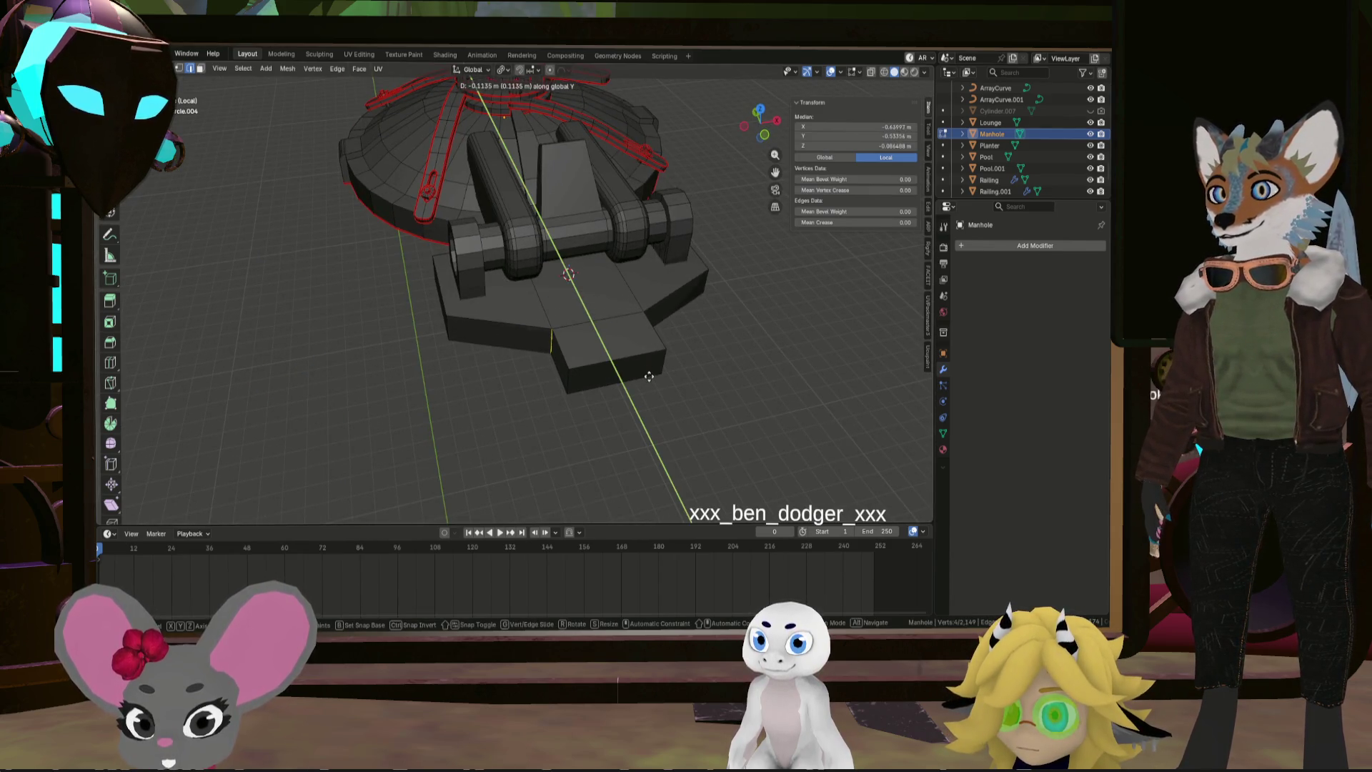
left_click(650, 379)
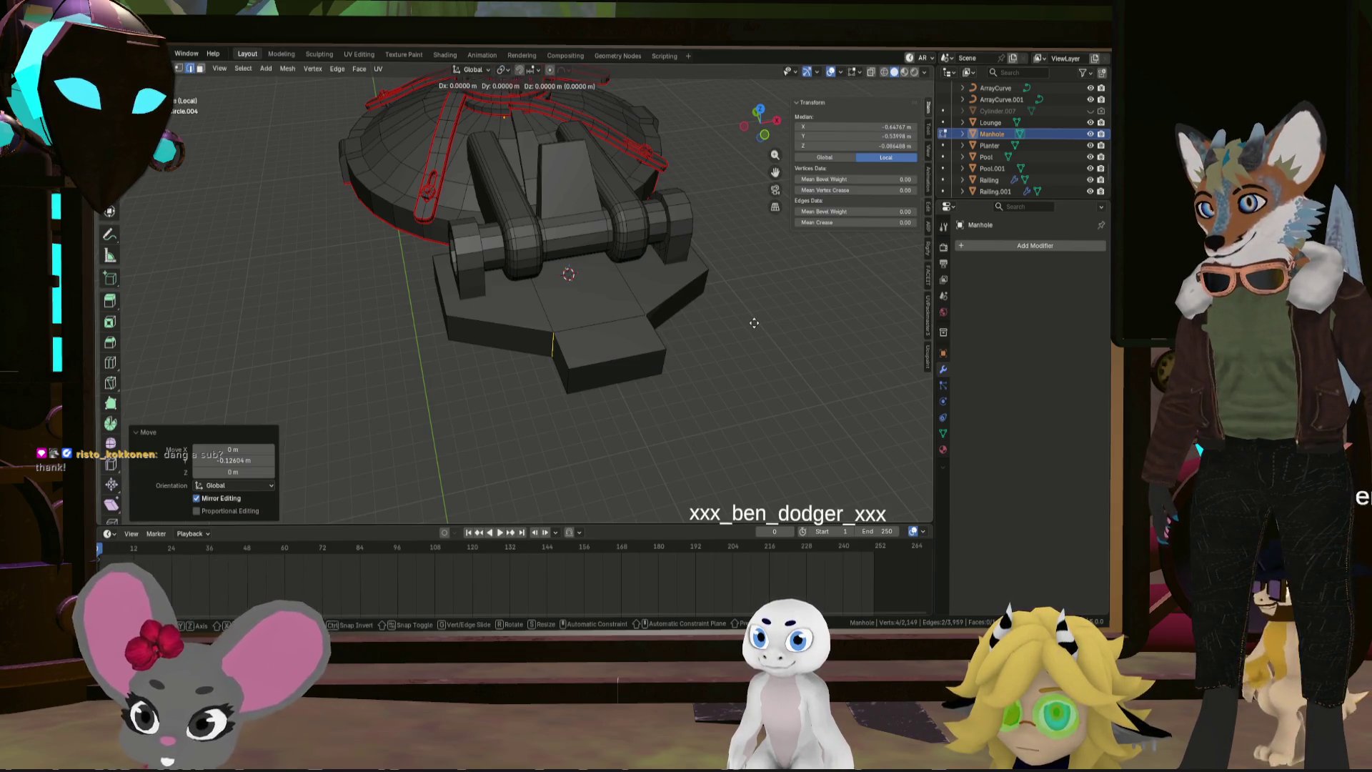
Scale the selected base section about 1.98 times horizontally with Z locked
key("s")
key("shift+z")
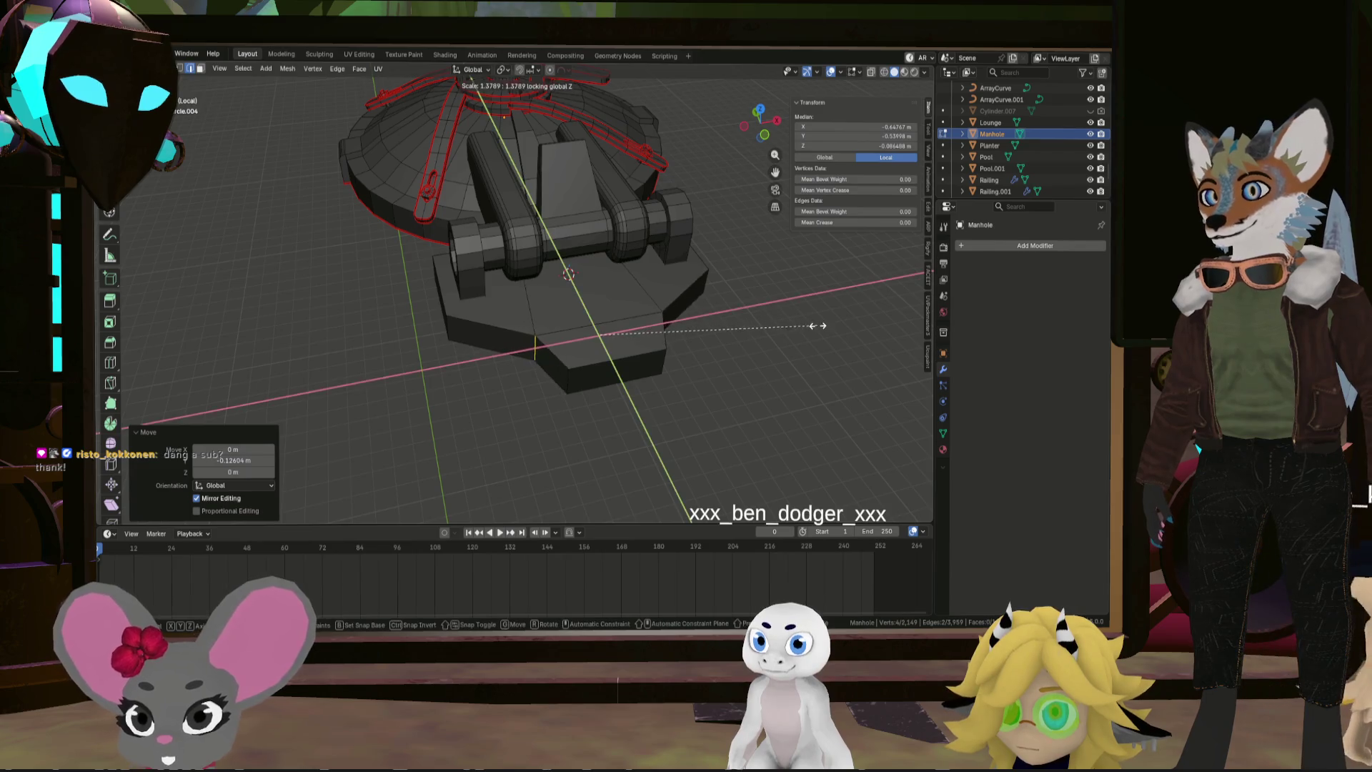
left_click(910, 318)
Select a single edge beside the hinge and view the manhole from above
mouse_move(772, 341)
middle_mouse_down()
mouse_move(628, 224)
mouse_move(718, 272)
mouse_move(700, 286)
mouse_move(735, 342)
middle_mouse_up()
left_click(729, 348)
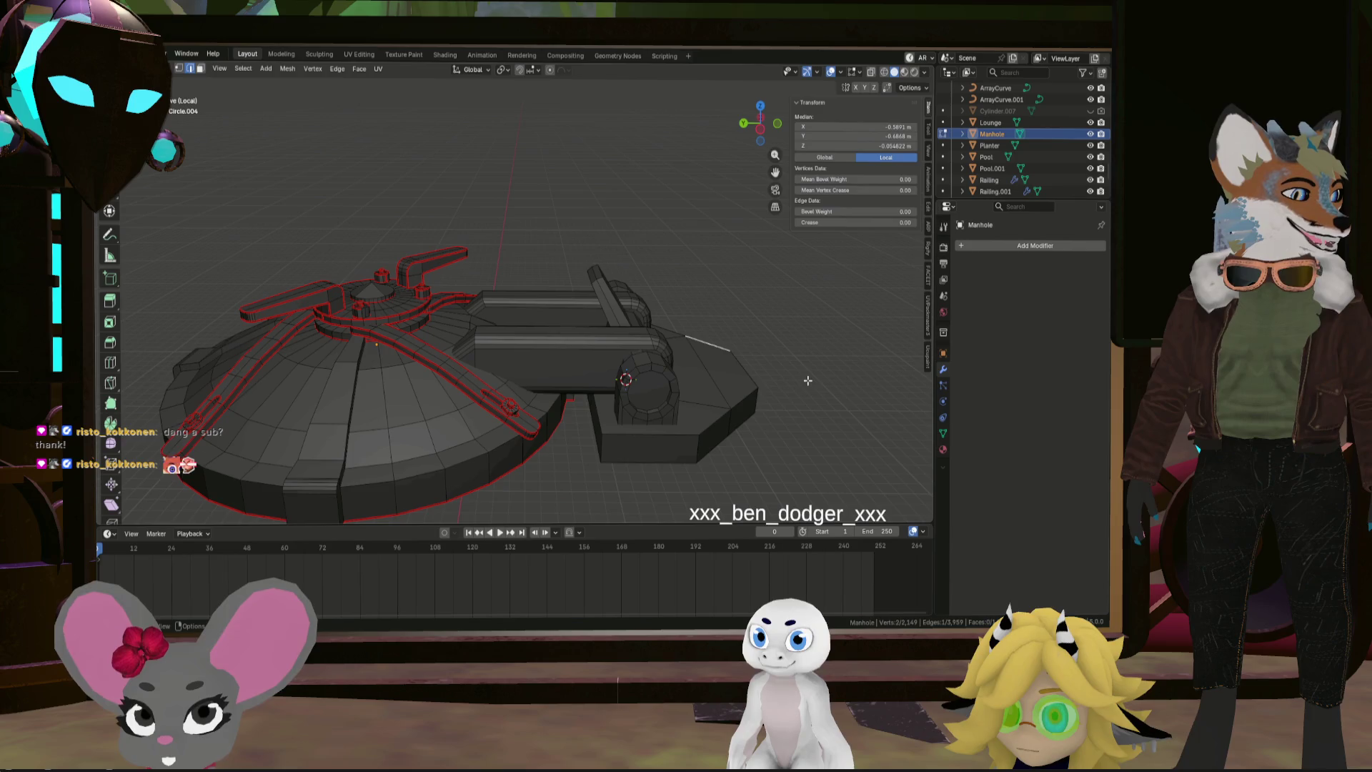
middle_click_drag(800, 385, 741, 403)
mouse_move(657, 372)
middle_mouse_down()
mouse_move(637, 343)
mouse_move(628, 357)
middle_mouse_up()
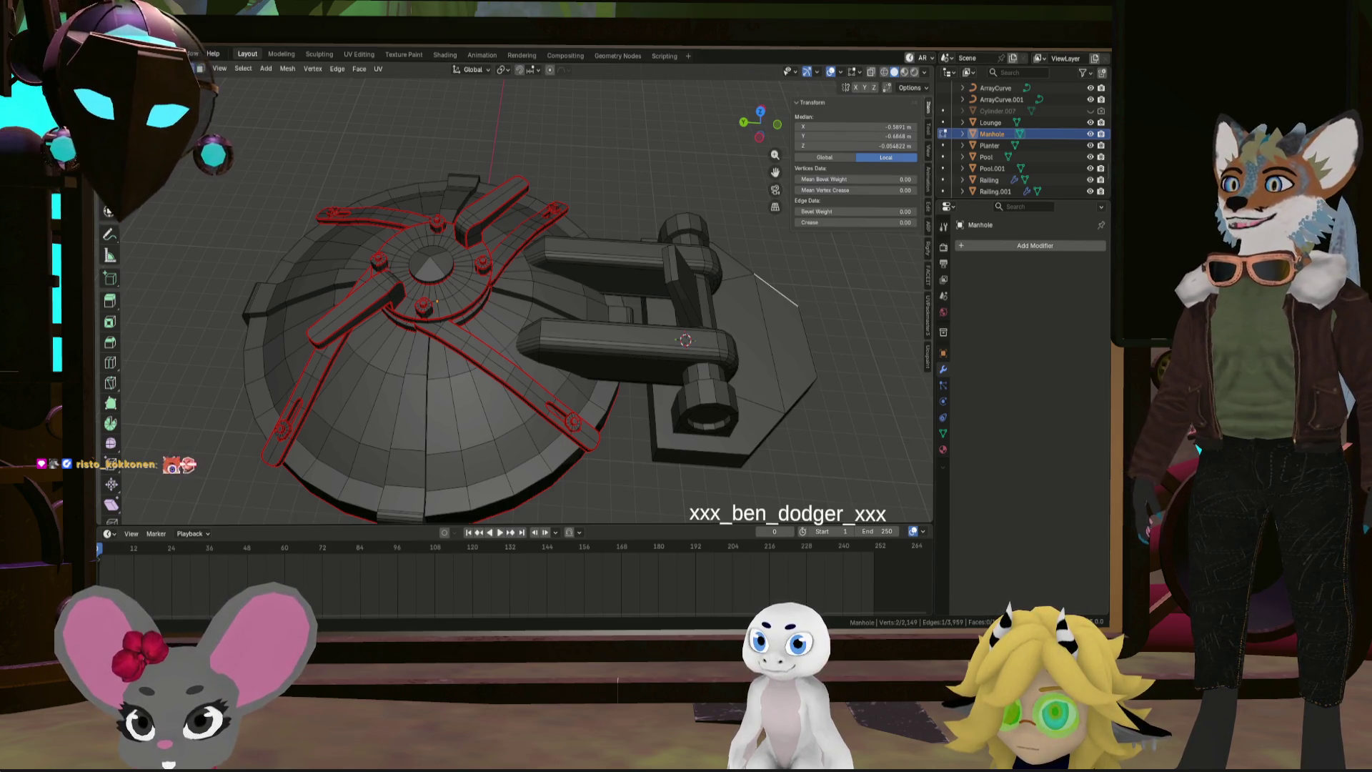
middle_click_drag(403, 296, 389, 346)
mouse_move(527, 379)
middle_mouse_down()
mouse_move(469, 307)
mouse_move(453, 385)
mouse_move(561, 377)
mouse_move(439, 433)
mouse_move(424, 431)
mouse_move(435, 399)
mouse_move(342, 379)
mouse_move(462, 461)
mouse_move(463, 408)
mouse_move(437, 401)
mouse_move(503, 403)
middle_mouse_up()
left_click(469, 418)
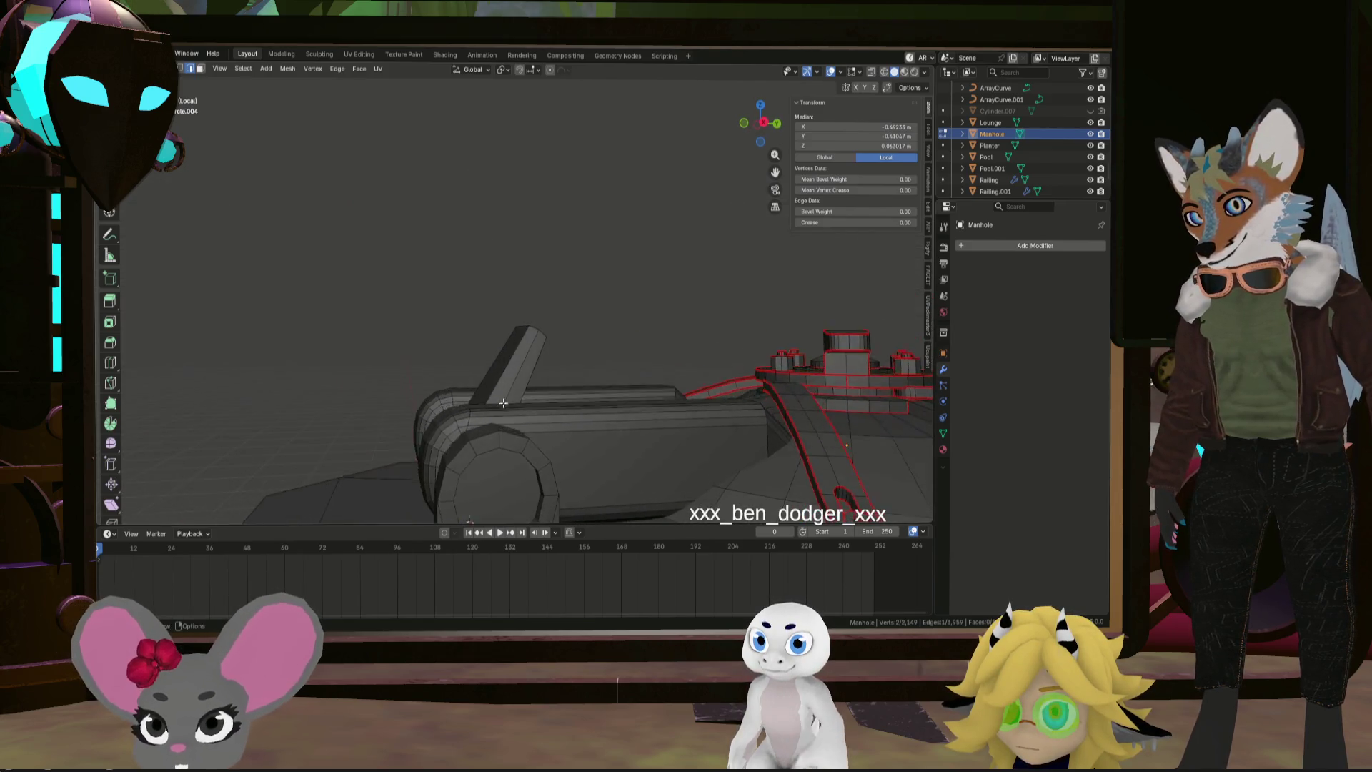
scroll(503, 403, "down", 8)
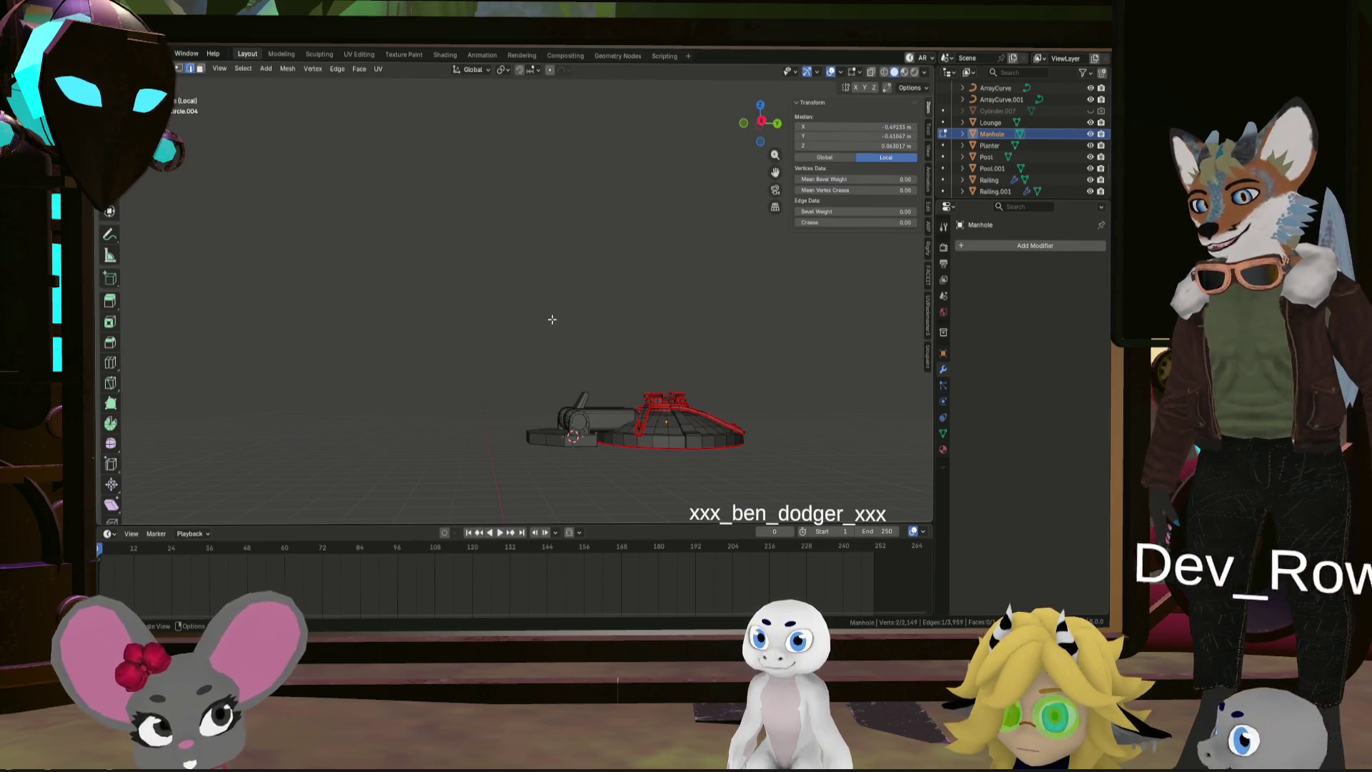
mouse_move(445, 349)
middle_mouse_down()
mouse_move(509, 444)
mouse_move(490, 433)
middle_mouse_up()
scroll(477, 397, "up", 3)
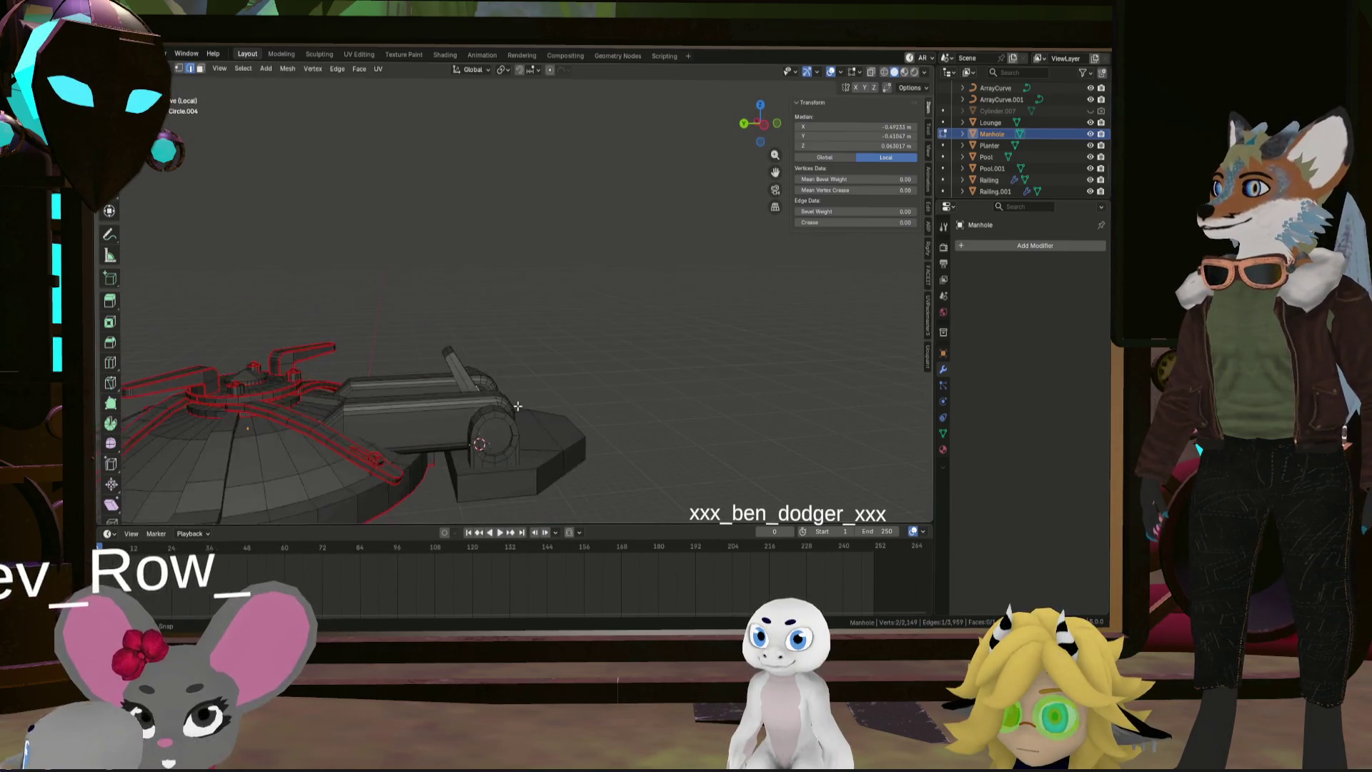
scroll(481, 428, "down", 3)
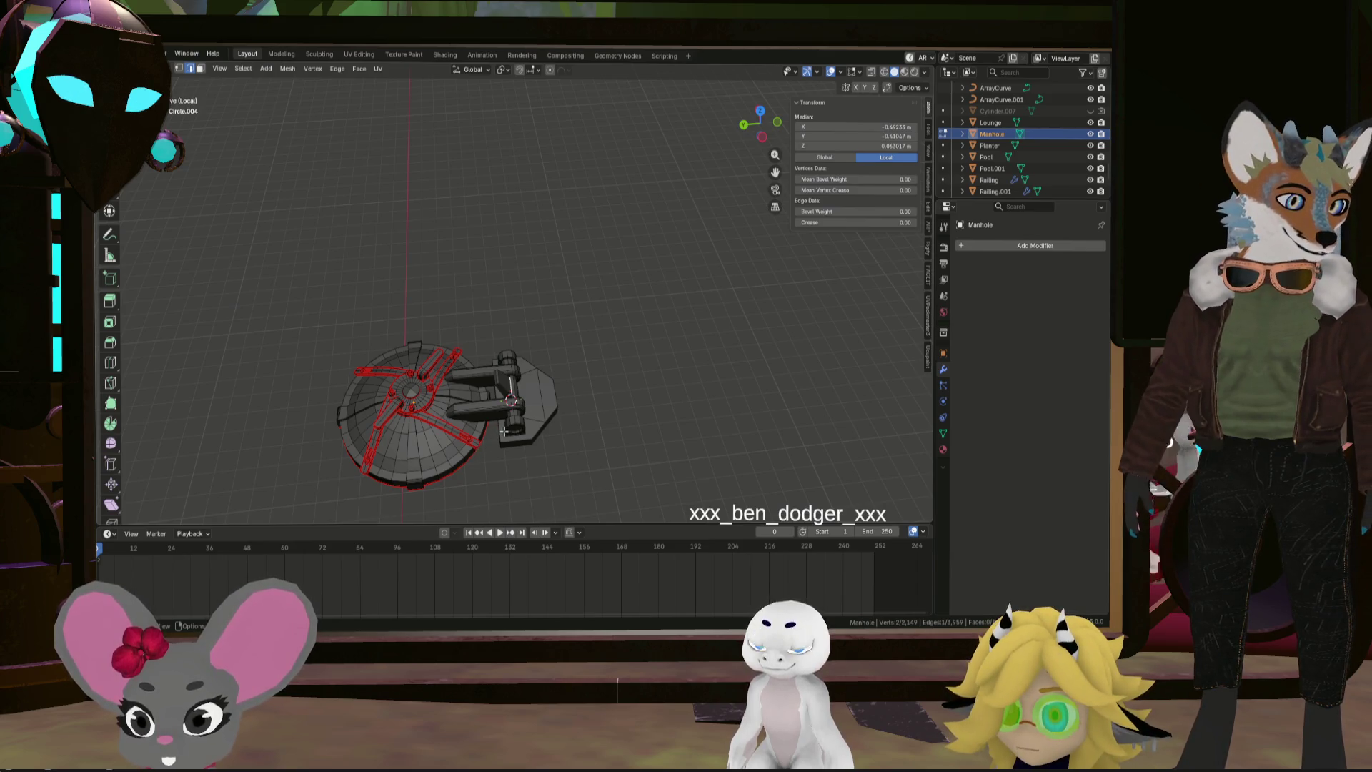
middle_click_drag(489, 429, 491, 393)
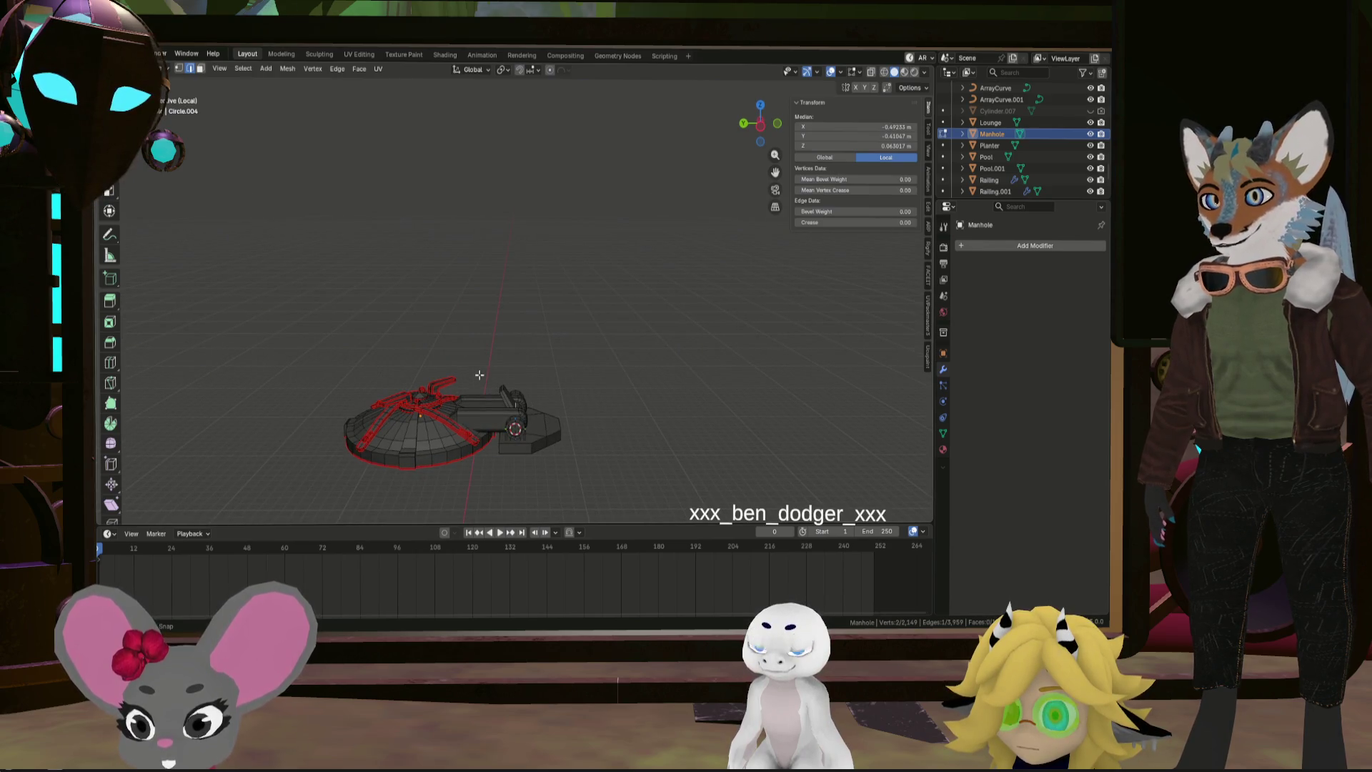
key("a")
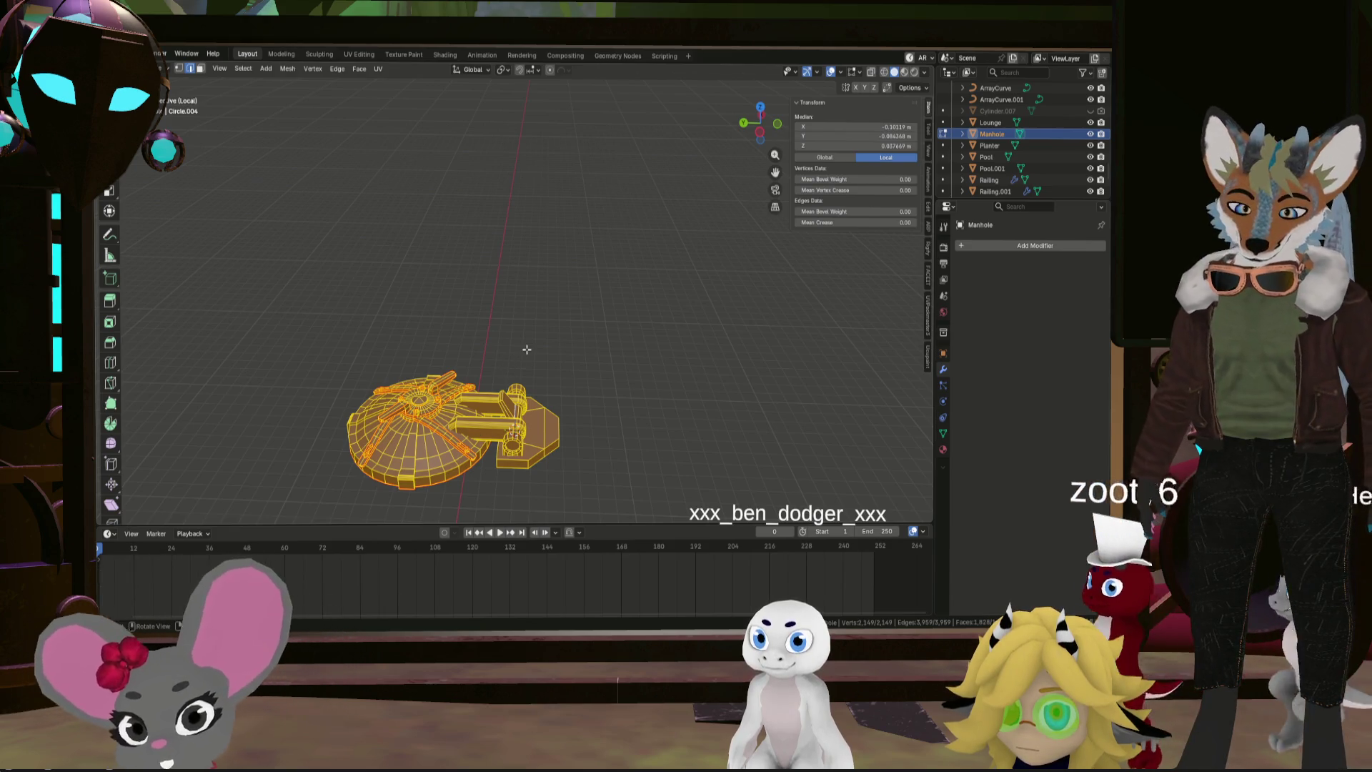
left_click(507, 368)
scroll(529, 358, "up", 5)
middle_click_drag(529, 357, 566, 339)
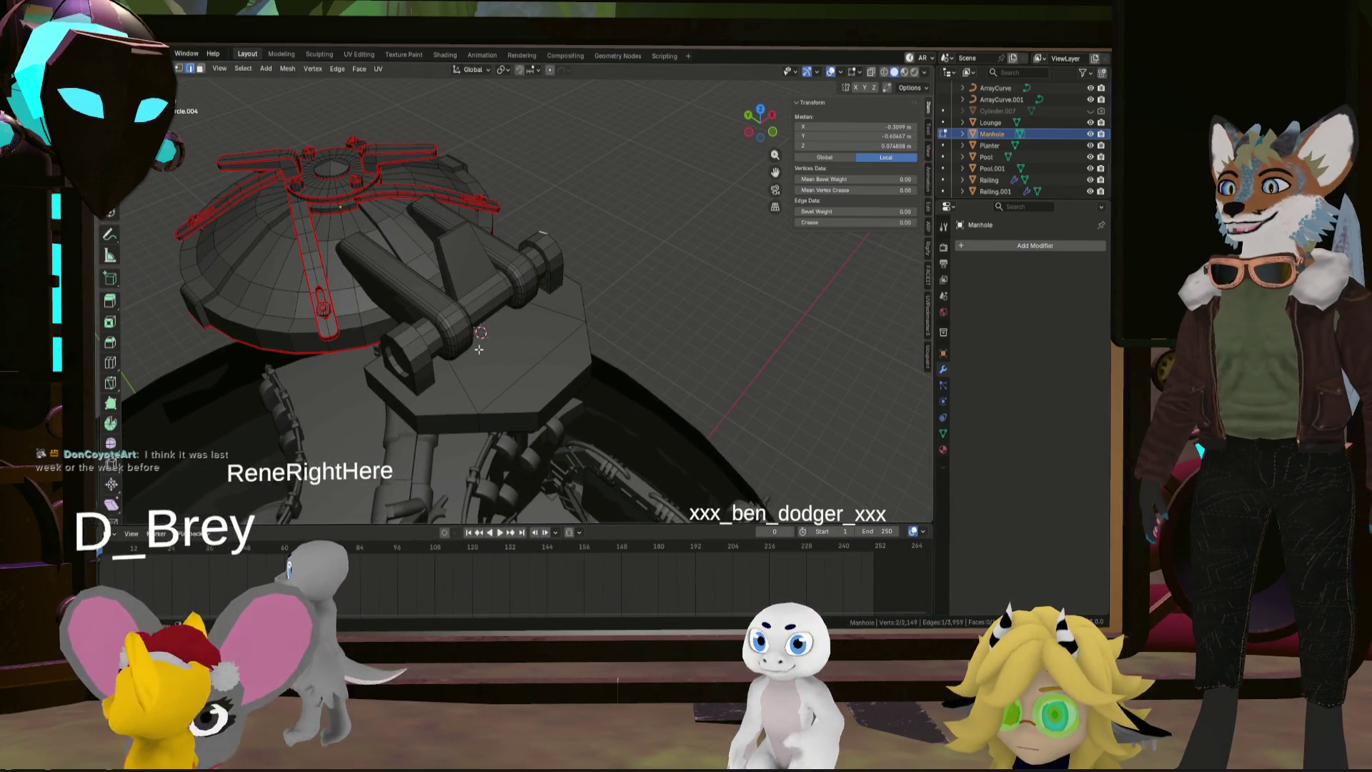
scroll(468, 351, "up", 4)
mouse_move(468, 351)
middle_mouse_down()
mouse_move(438, 401)
mouse_move(411, 409)
middle_mouse_up()
left_click(392, 419)
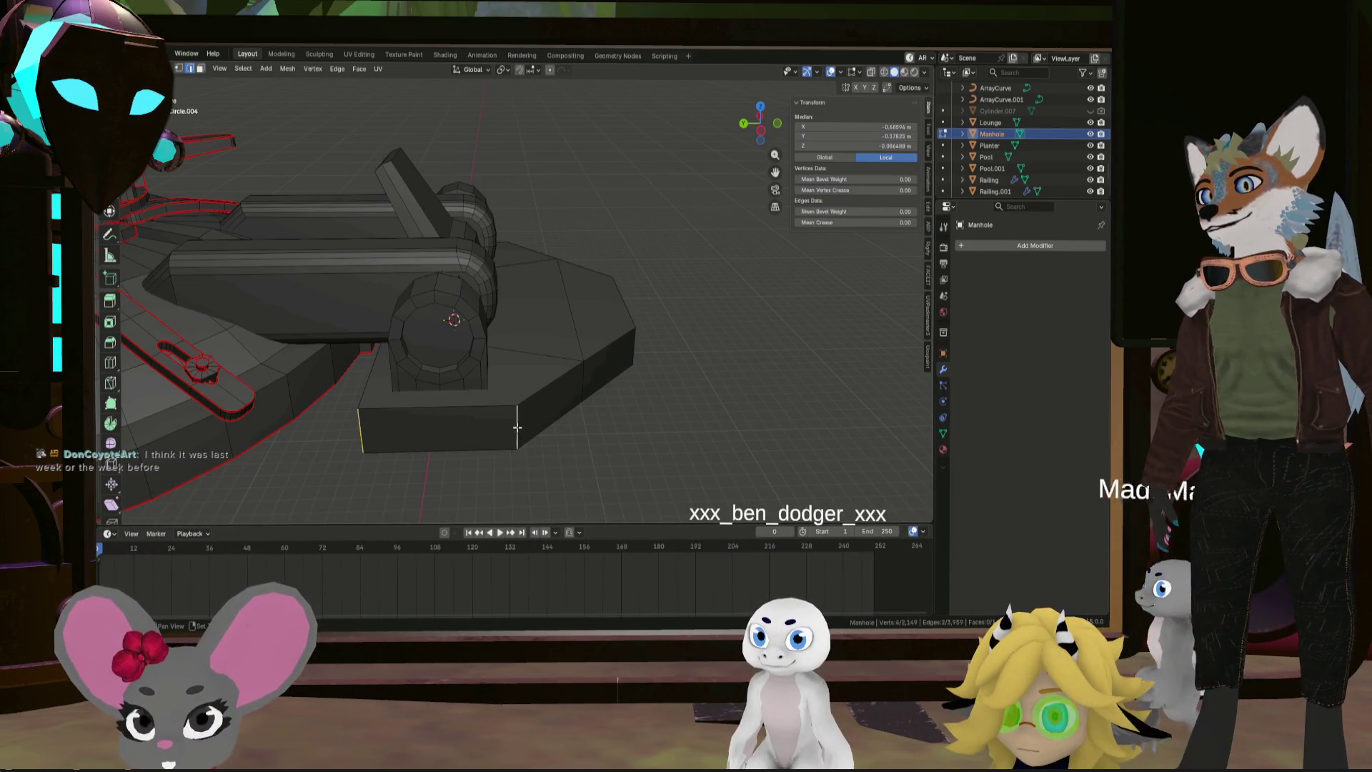
Select the base plate's bottom edges as a shortest path and mark them as a seam
mouse_move(518, 428)
middle_mouse_down()
mouse_move(779, 392)
mouse_move(719, 366)
middle_mouse_up()
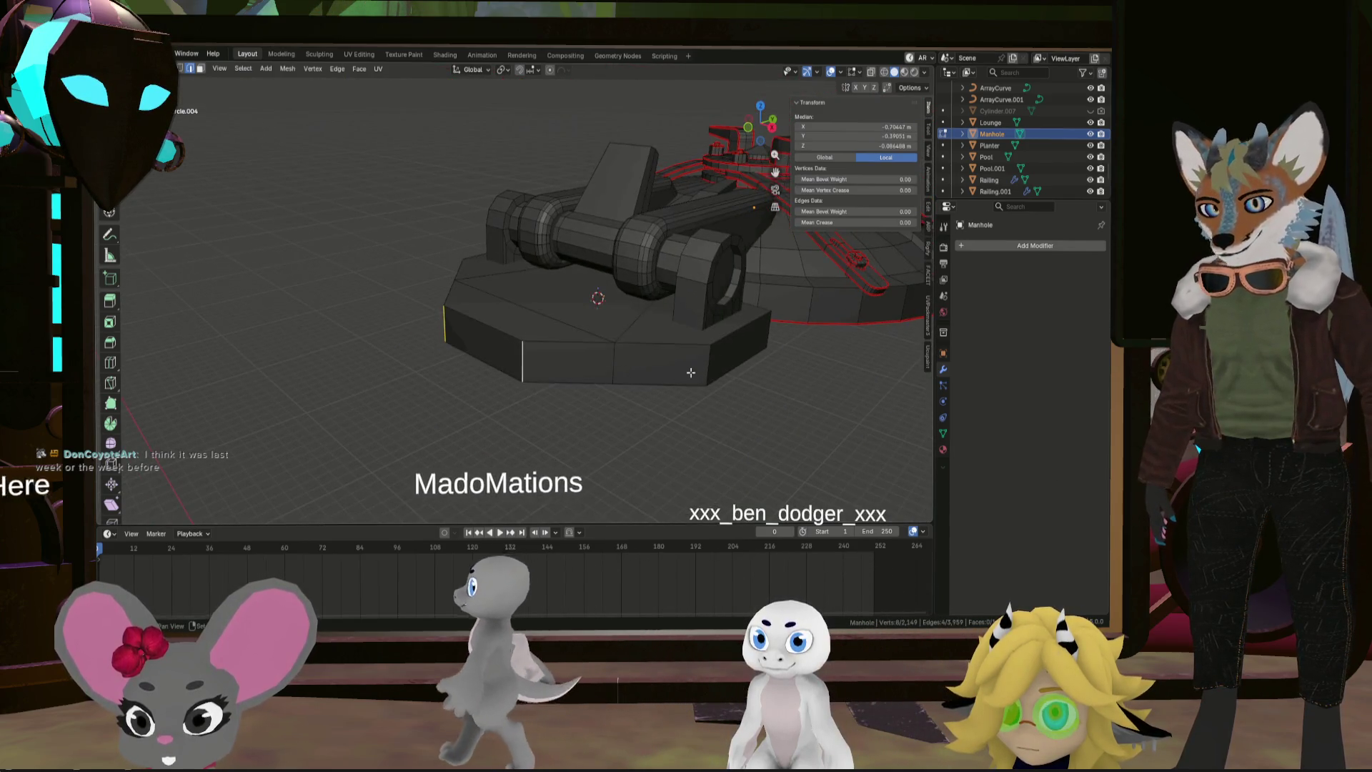
left_click(719, 367, "shift")
middle_click_drag(812, 358, 786, 360)
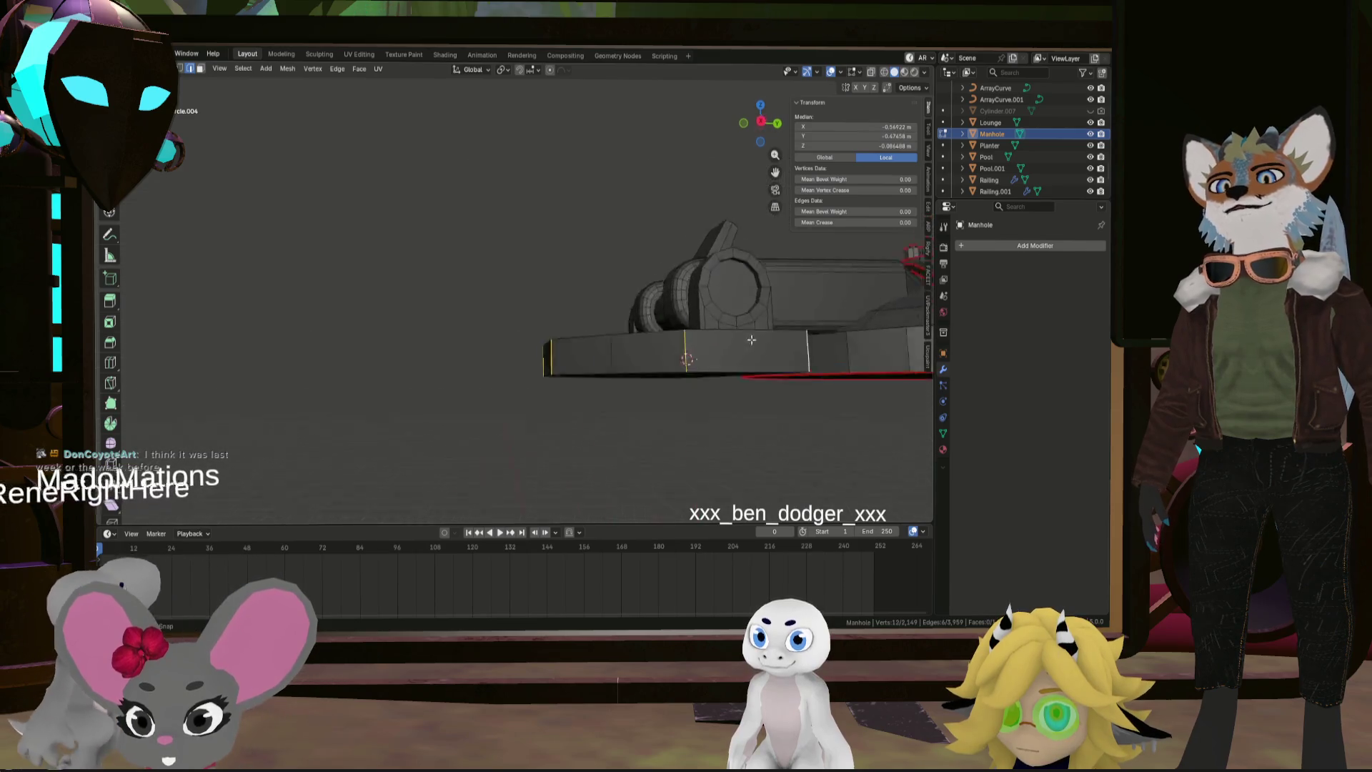
left_click(795, 357, "shift")
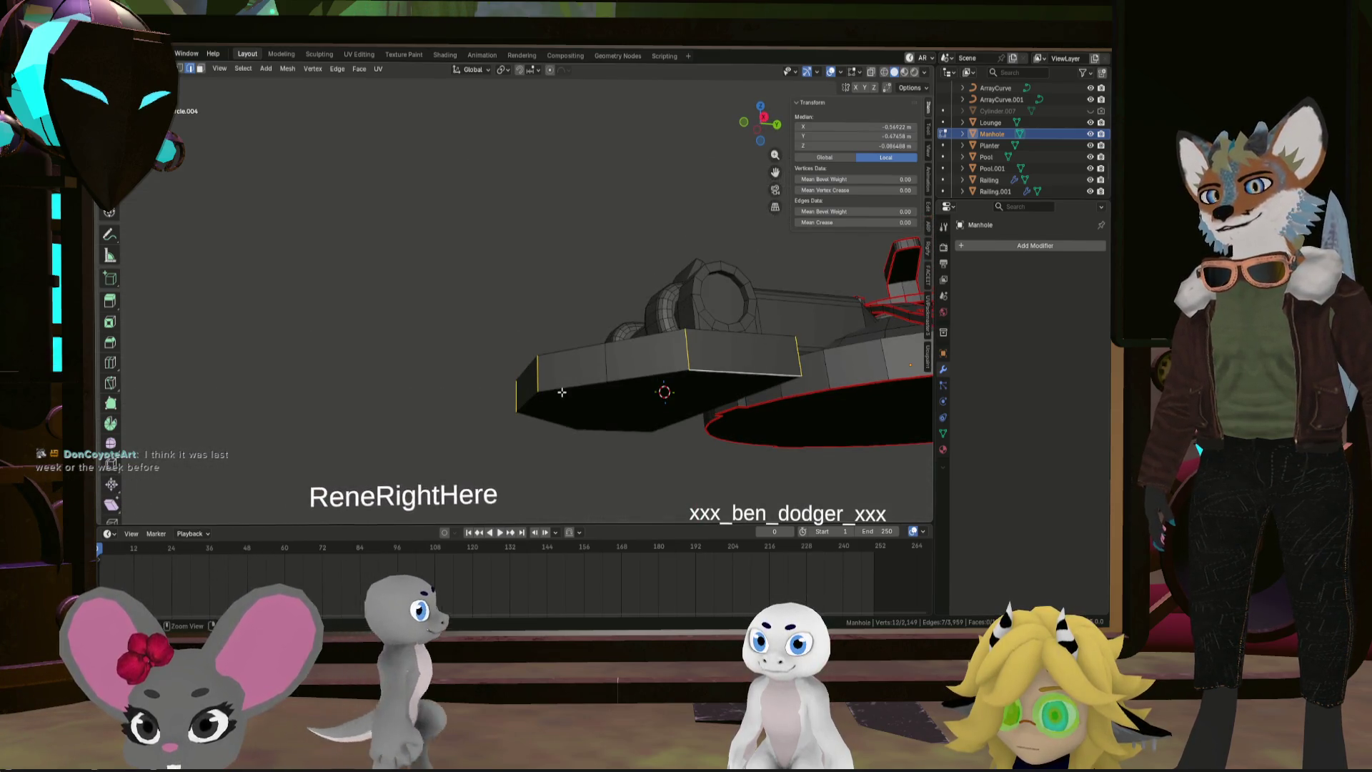
left_click(500, 386, "ctrl")
mouse_move(649, 380)
middle_mouse_down()
mouse_move(360, 388)
mouse_move(613, 482)
mouse_move(581, 478)
mouse_move(600, 461)
middle_mouse_up()
right_click(581, 478)
left_click(581, 478)
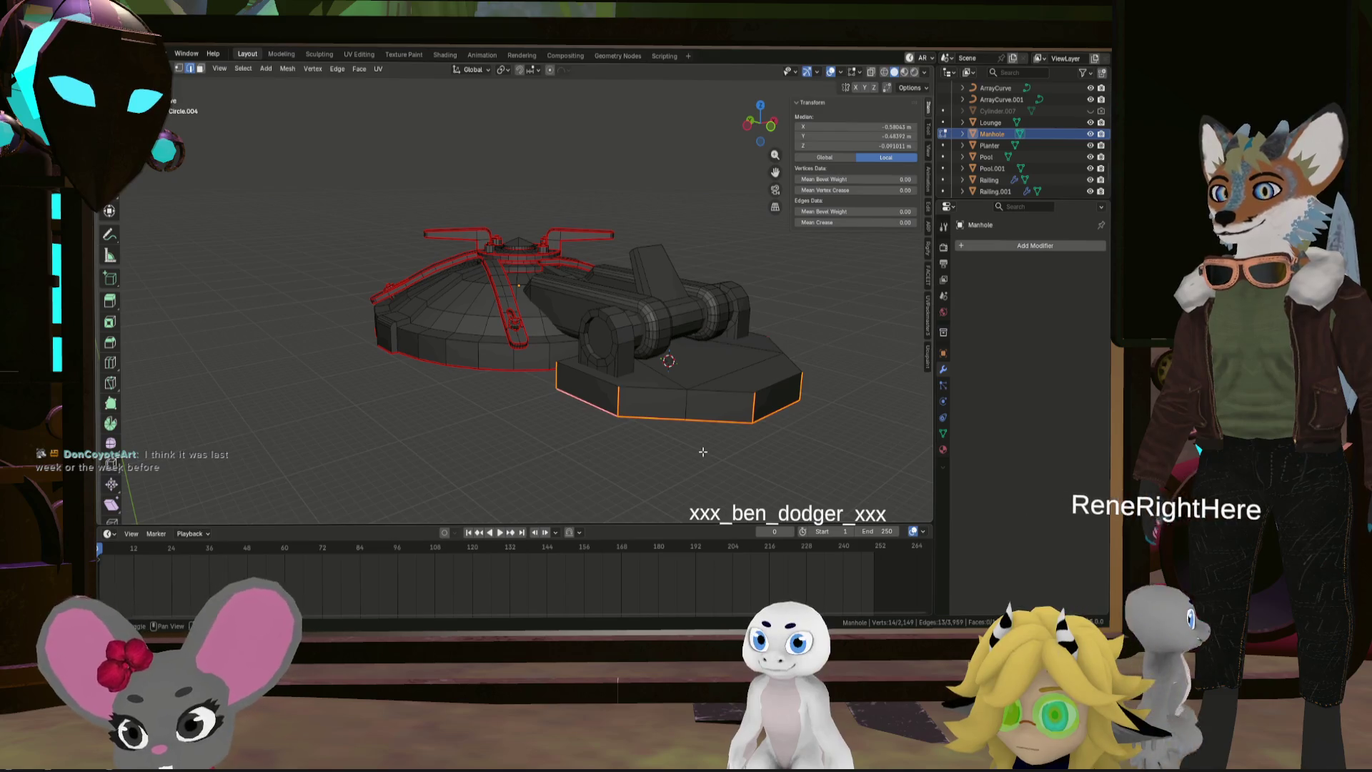
Select a single base edge and inspect the seam from the underside
left_click(703, 452)
middle_click_drag(702, 452, 612, 453)
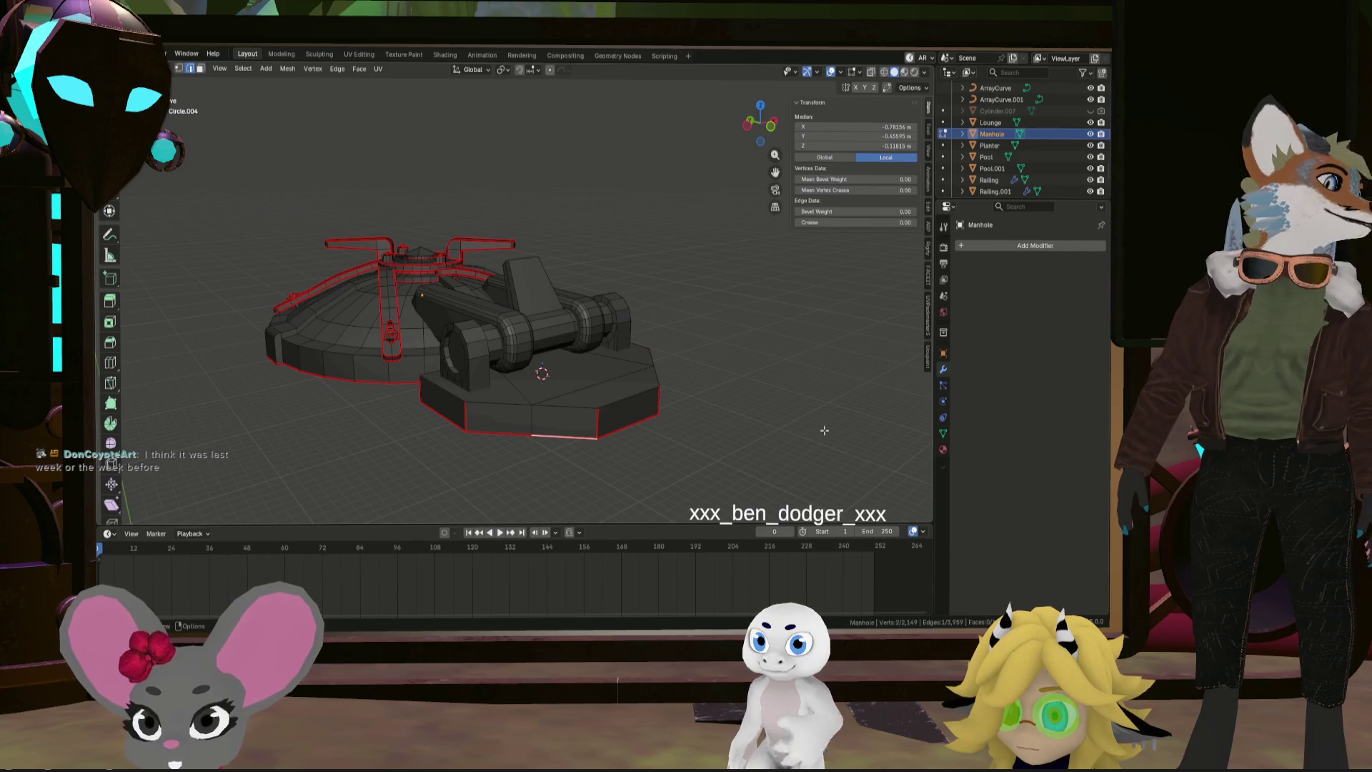
middle_click_drag(844, 432, 571, 368)
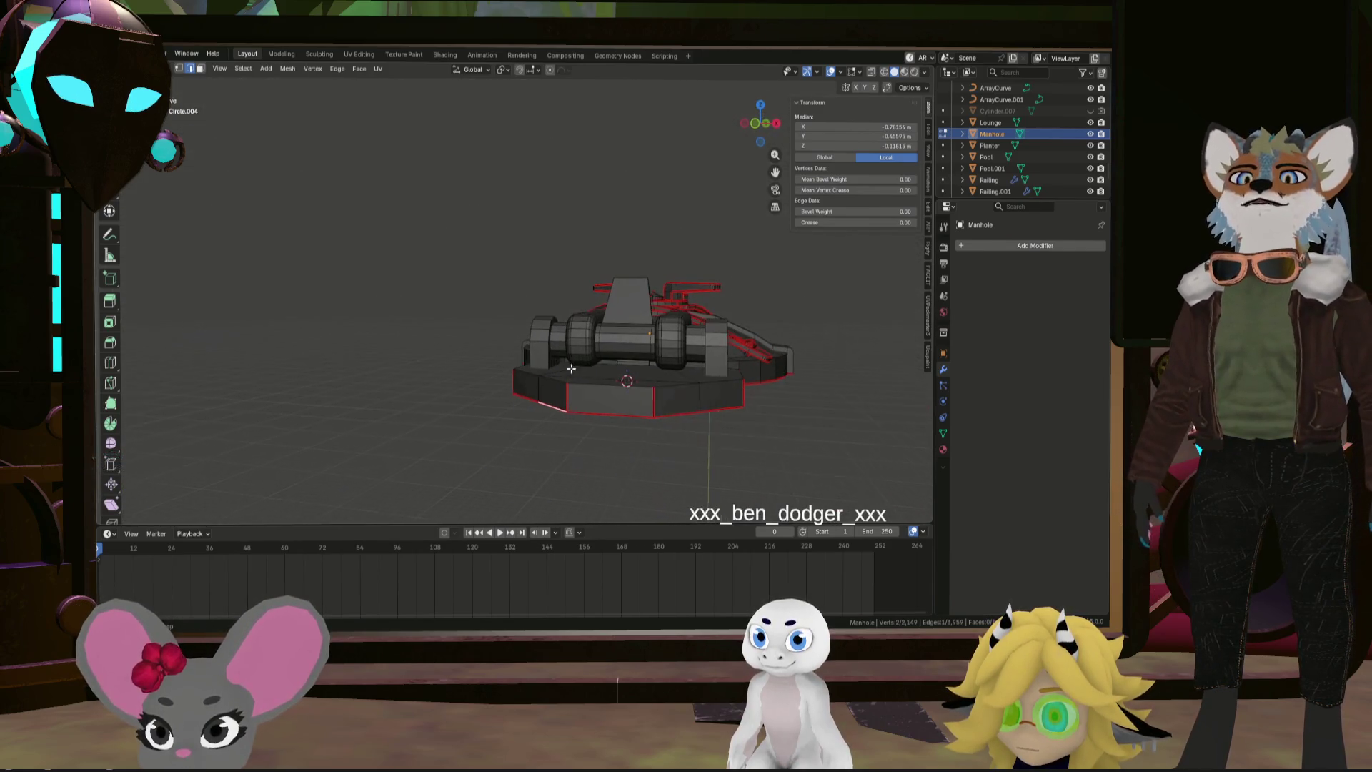
mouse_move(764, 441)
middle_mouse_down()
mouse_move(646, 428)
mouse_move(653, 469)
mouse_move(663, 348)
mouse_move(815, 447)
mouse_move(634, 398)
middle_mouse_up()
scroll(663, 348, "down", 6)
middle_click(529, 343, "alt")
scroll(529, 343, "up", 5)
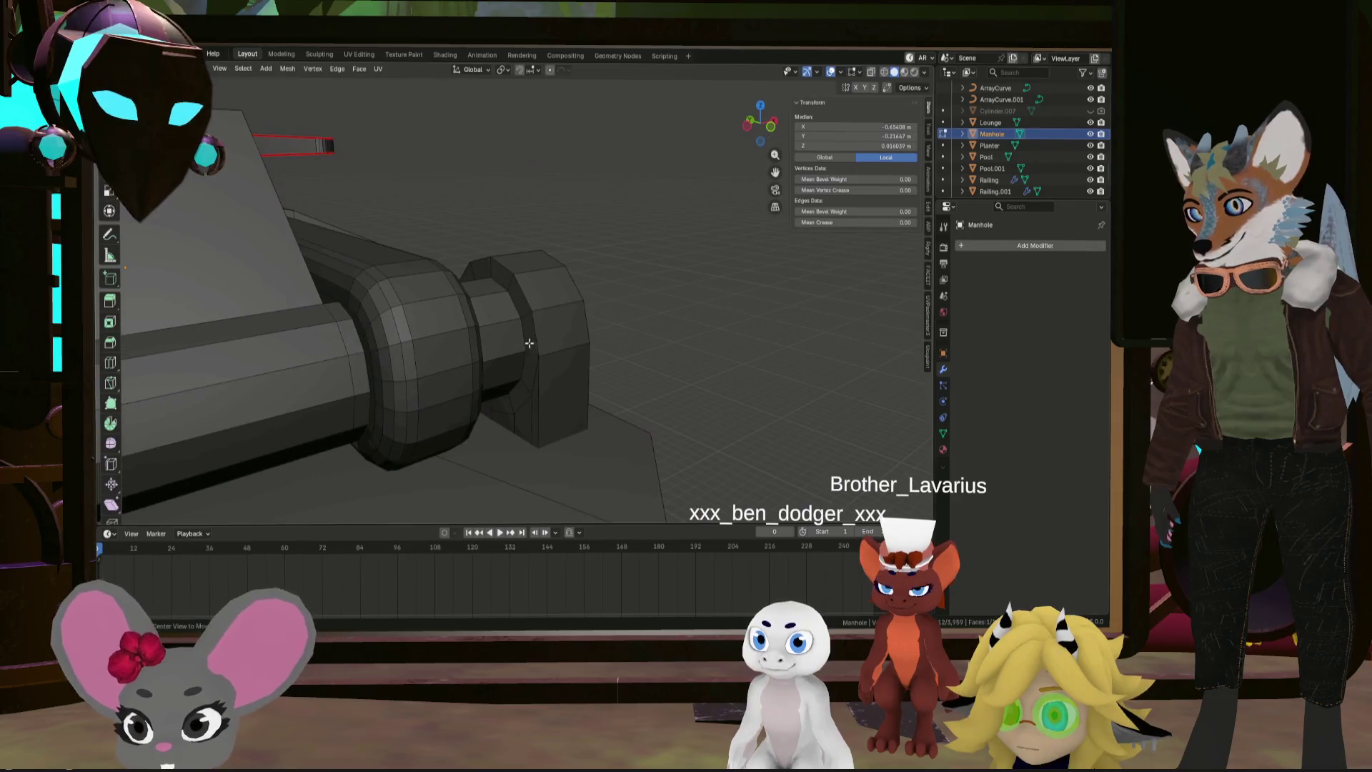
right_click(522, 340)
scroll(522, 341, "down", 4)
mouse_move(522, 340)
middle_mouse_down()
mouse_move(647, 320)
mouse_move(643, 356)
mouse_move(668, 380)
mouse_move(799, 403)
mouse_move(555, 359)
mouse_move(596, 395)
middle_mouse_up()
left_click(647, 322)
right_click(687, 329)
scroll(647, 345, "up", 2)
scroll(647, 344, "down", 4)
scroll(668, 380, "down", 2)
left_click(799, 403)
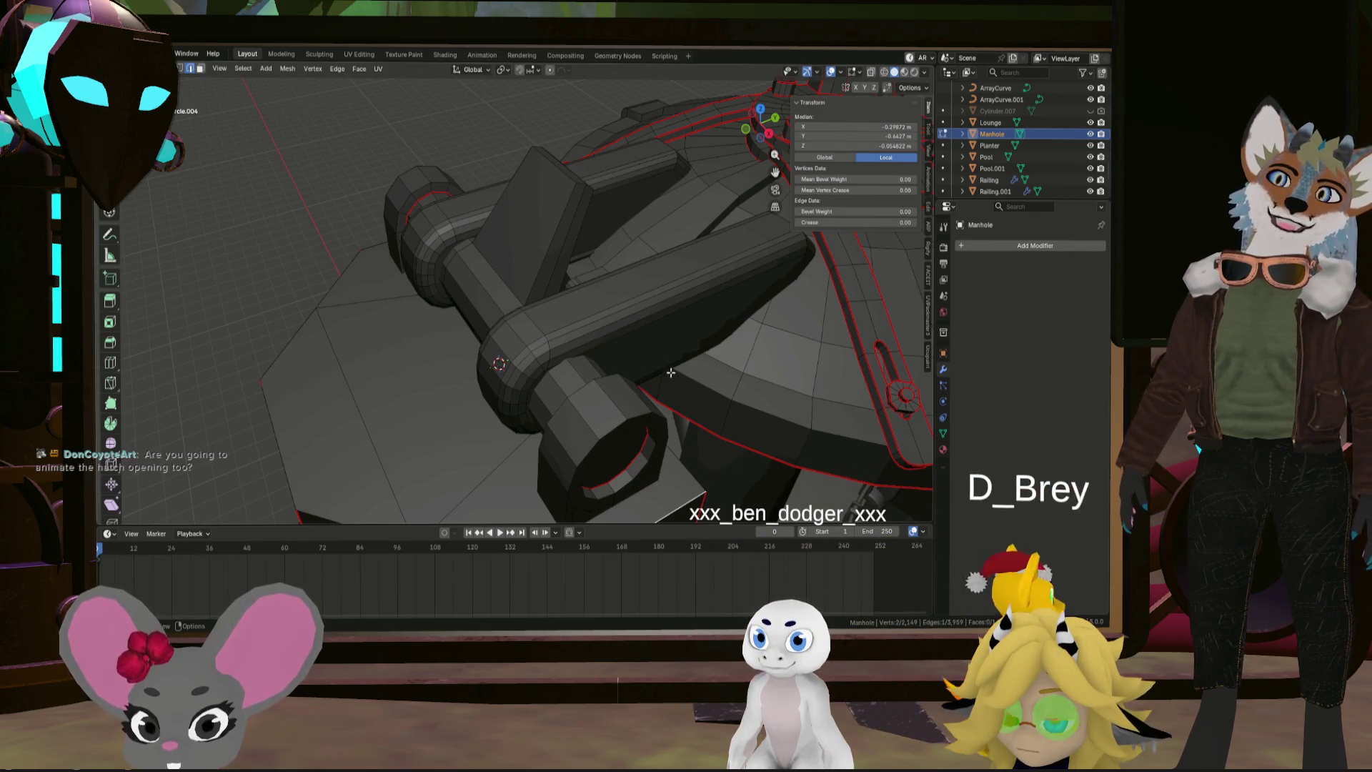
middle_click_drag(671, 372, 540, 376)
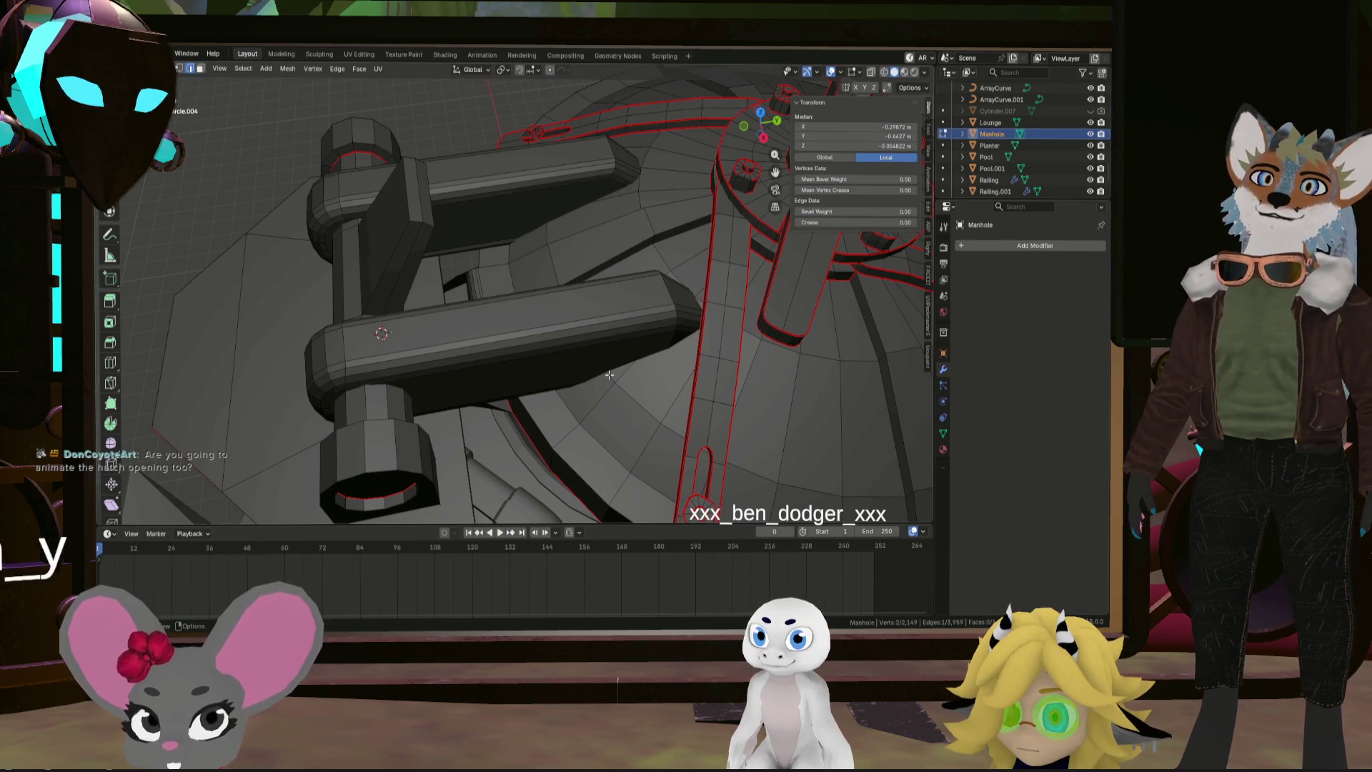
key("KP_Decimal")
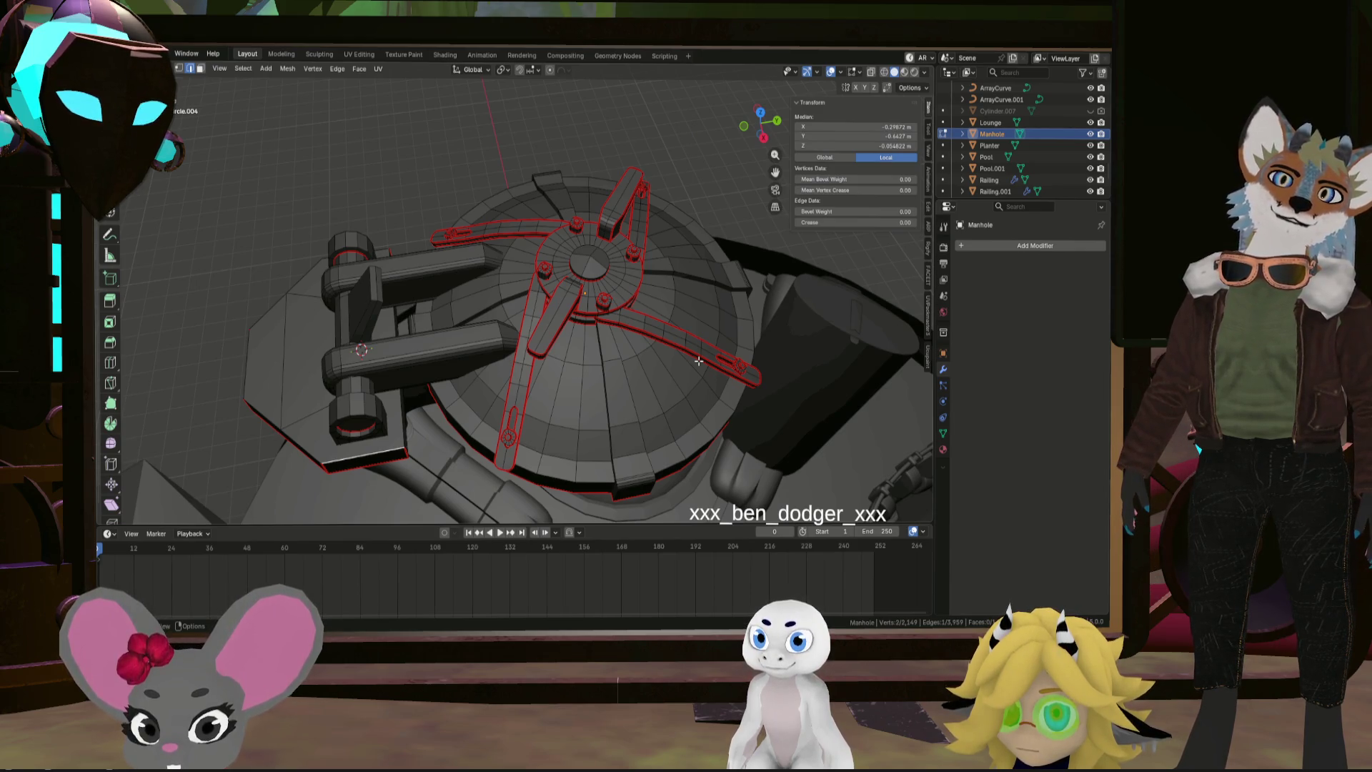
key("KP_Divide")
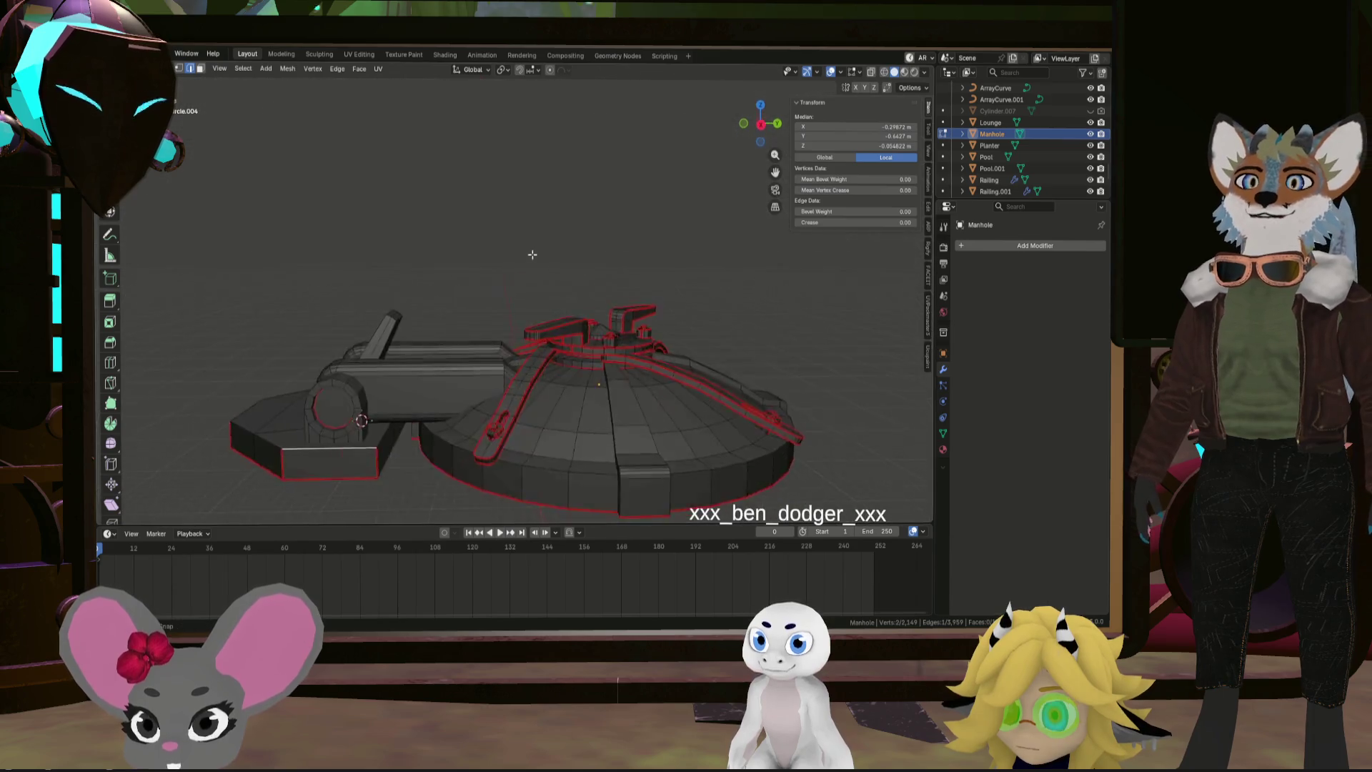
Exit local view with numpad slash and zoom in looking down on the manhole
middle_click_drag(585, 345, 632, 353)
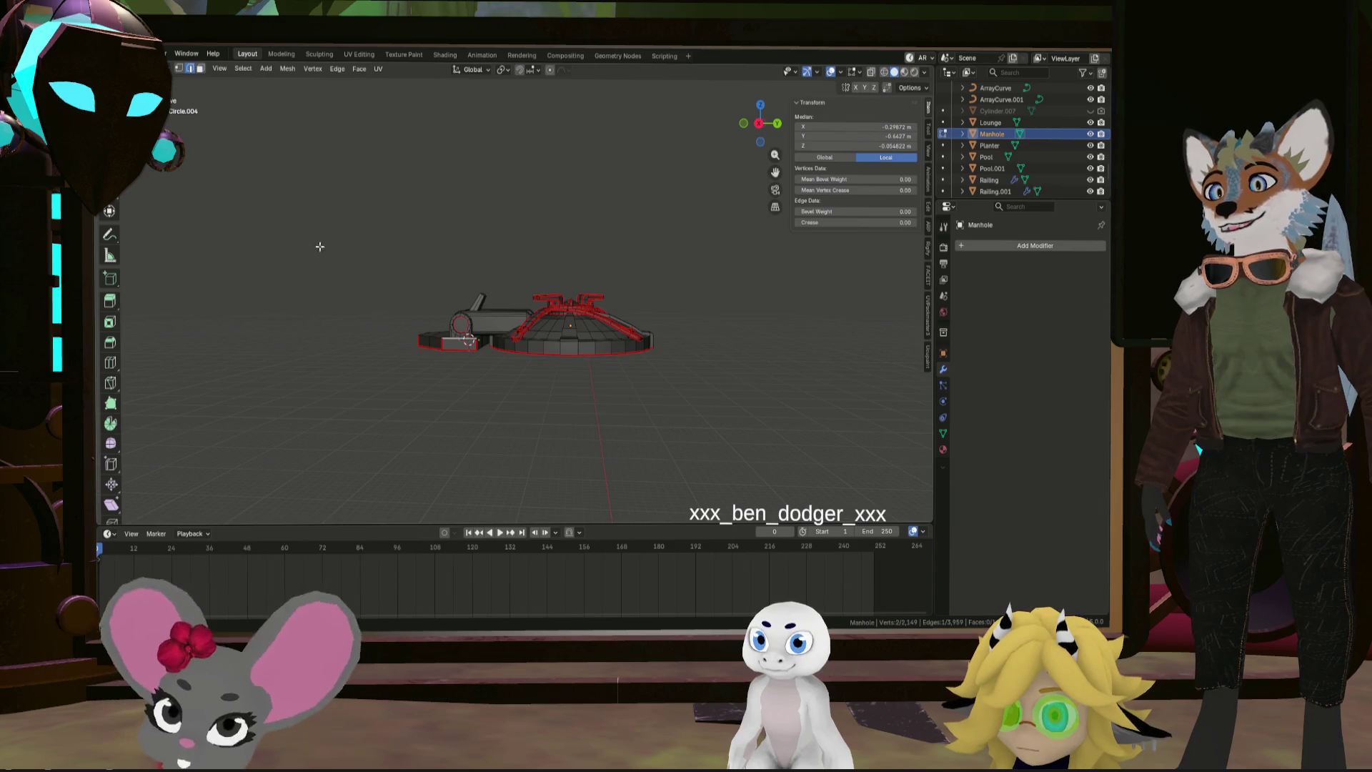
key("KP_Divide")
mouse_move(500, 286)
middle_mouse_down()
mouse_move(657, 351)
mouse_move(694, 286)
mouse_move(502, 218)
mouse_move(547, 300)
mouse_move(547, 366)
mouse_move(566, 372)
mouse_move(529, 368)
mouse_move(540, 356)
mouse_move(518, 378)
mouse_move(609, 438)
mouse_move(635, 439)
mouse_move(677, 344)
mouse_move(669, 403)
mouse_move(698, 408)
middle_mouse_up()
scroll(658, 350, "up", 3)
scroll(554, 368, "up", 5)
scroll(540, 378, "down", 6)
scroll(511, 384, "up", 4)
Select the edge loop around a hinge ring
left_click(634, 438, "alt")
scroll(677, 344, "up", 2)
scroll(680, 341, "down", 5)
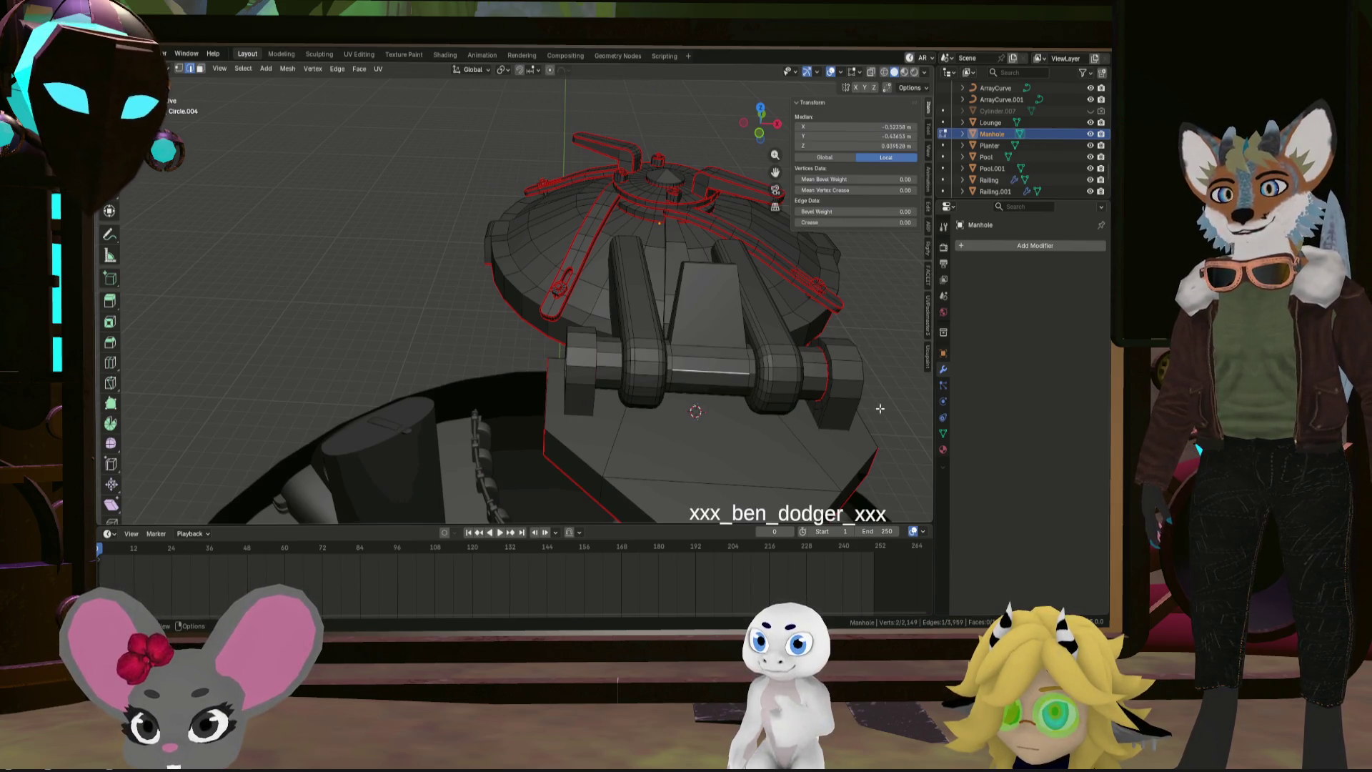
Select the linked hinge arm pieces with L and confirm the arm's rotation
middle_click_drag(621, 289, 626, 295)
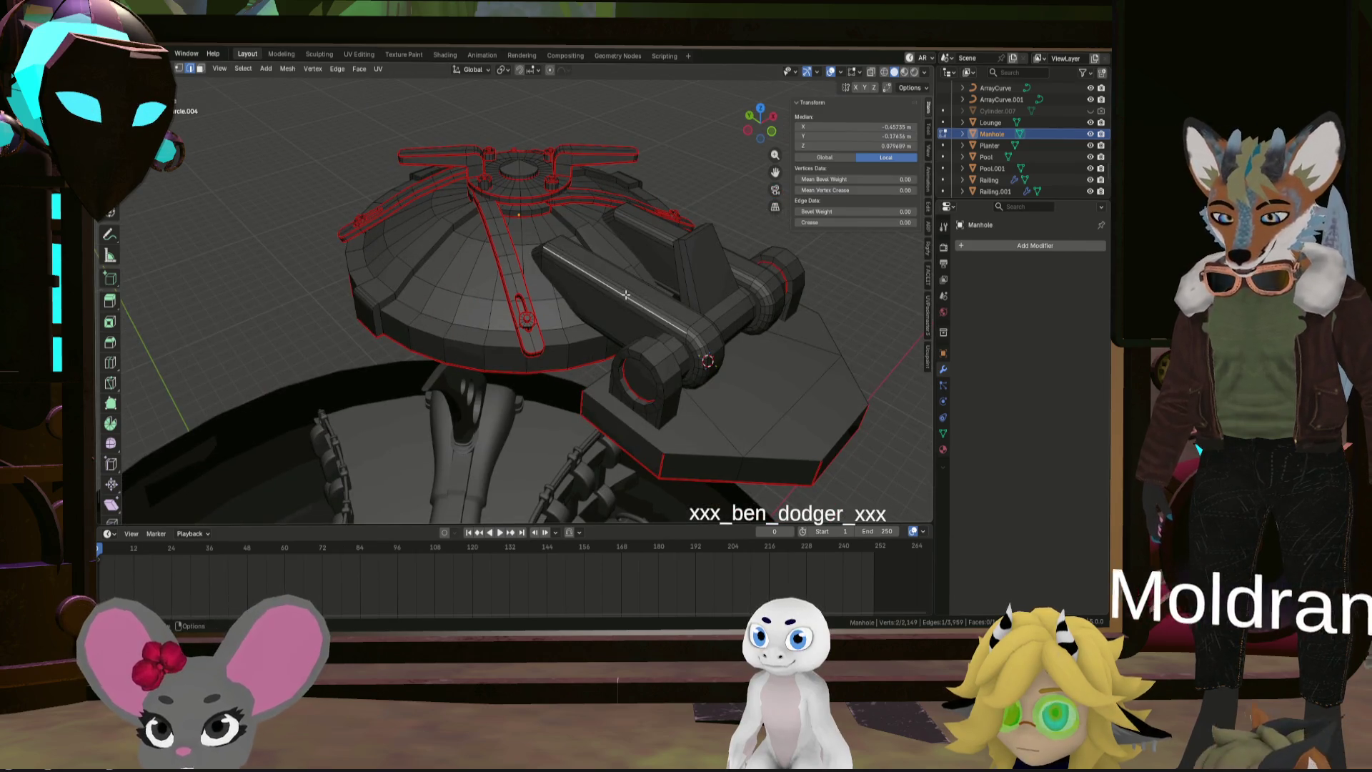
key("l")
key("l")
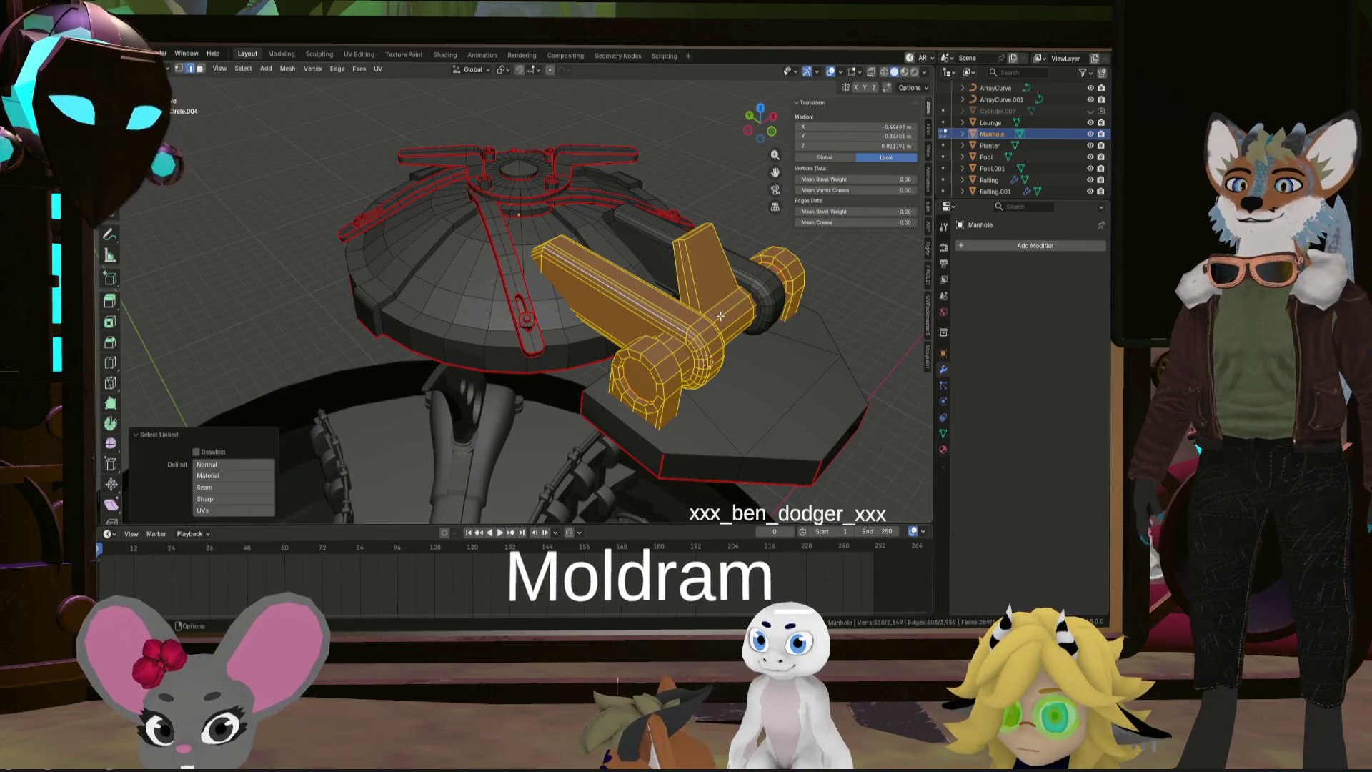
key("alt+a")
key("l")
key("l")
mouse_move(707, 300)
middle_mouse_down()
mouse_move(688, 279)
mouse_move(740, 279)
mouse_move(750, 265)
middle_mouse_up()
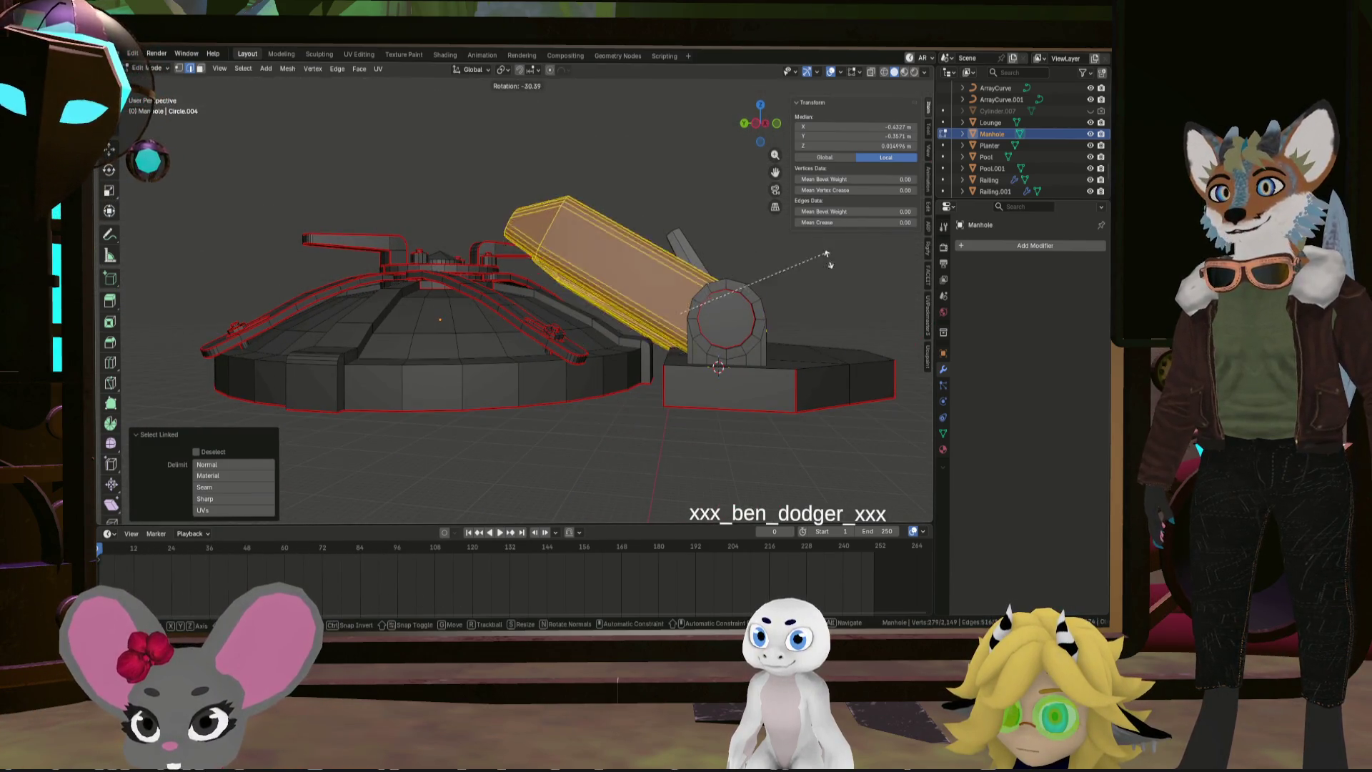
key("Return")
Select the connected roller piece from an edge, then zoom out to the whole hatch
mouse_move(715, 314)
middle_mouse_down()
mouse_move(705, 288)
mouse_move(784, 235)
mouse_move(651, 336)
middle_mouse_up()
left_click(705, 288)
key("l")
scroll(645, 346, "up", 3)
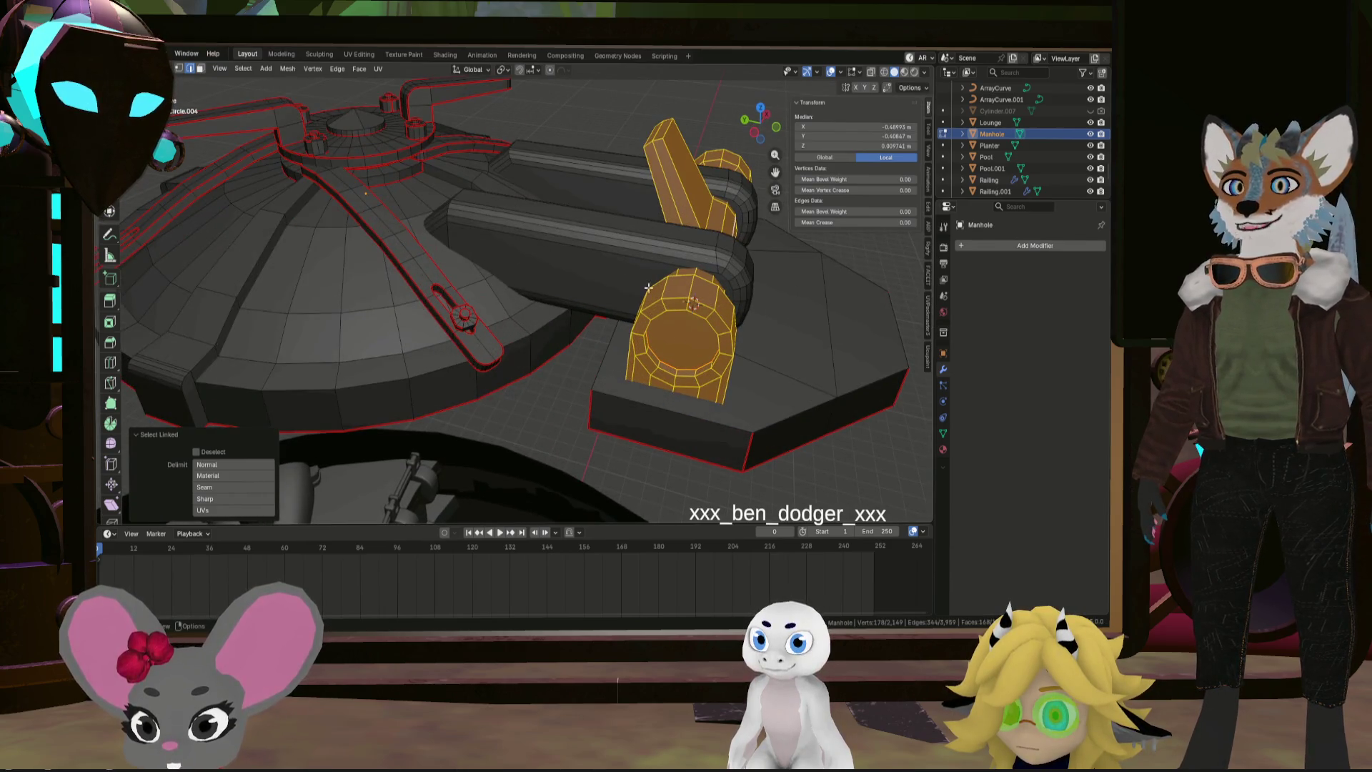
middle_click_drag(754, 305, 625, 251)
Turn the view end-on to the roller and select the cap's whole rim edge loop
mouse_move(729, 211)
middle_mouse_down()
mouse_move(555, 278)
mouse_move(667, 238)
middle_mouse_up()
mouse_move(635, 302)
middle_mouse_down()
mouse_move(822, 379)
mouse_move(650, 306)
mouse_move(759, 291)
mouse_move(702, 275)
middle_mouse_up()
scroll(773, 361, "up", 3)
left_click(710, 338)
left_click(758, 290)
left_click(702, 275, "alt")
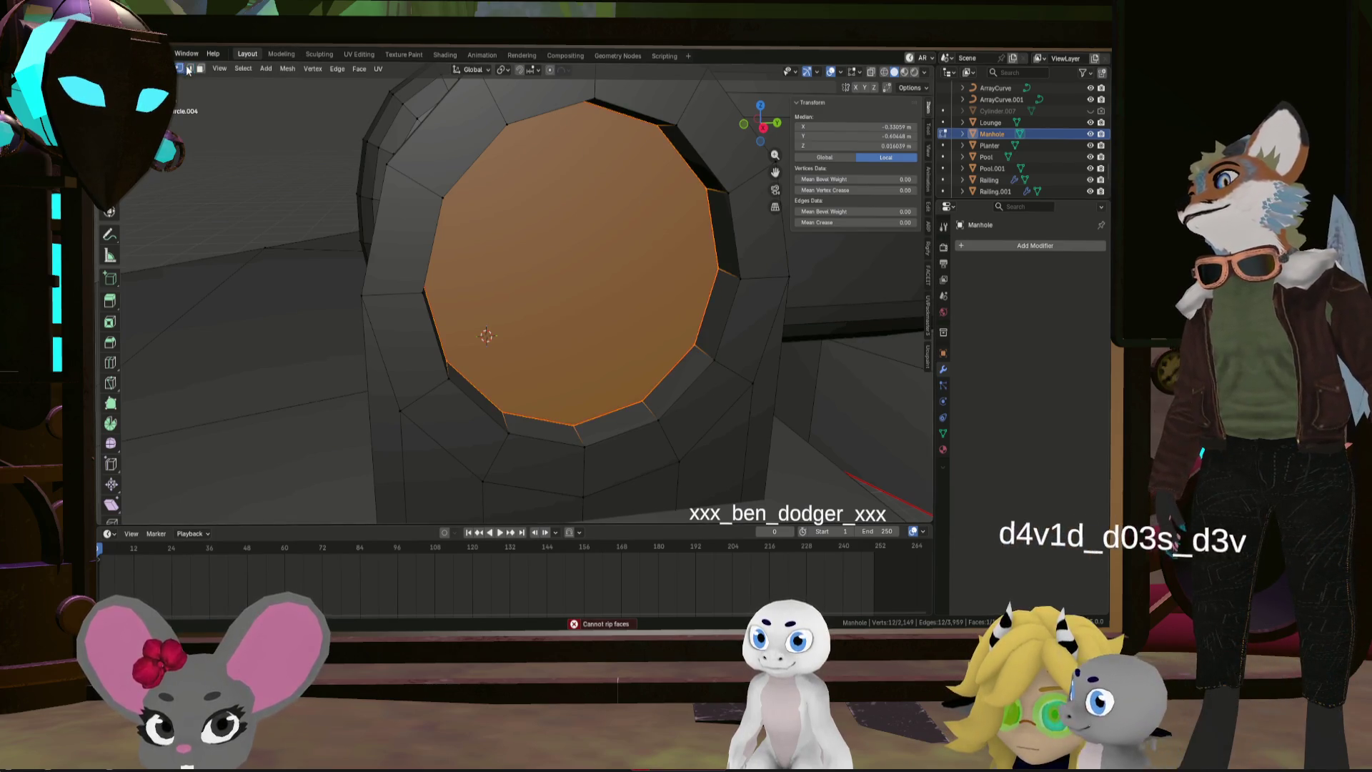
Select vertices on the cap rim in front view and split them off
middle_click_drag(659, 308, 643, 389)
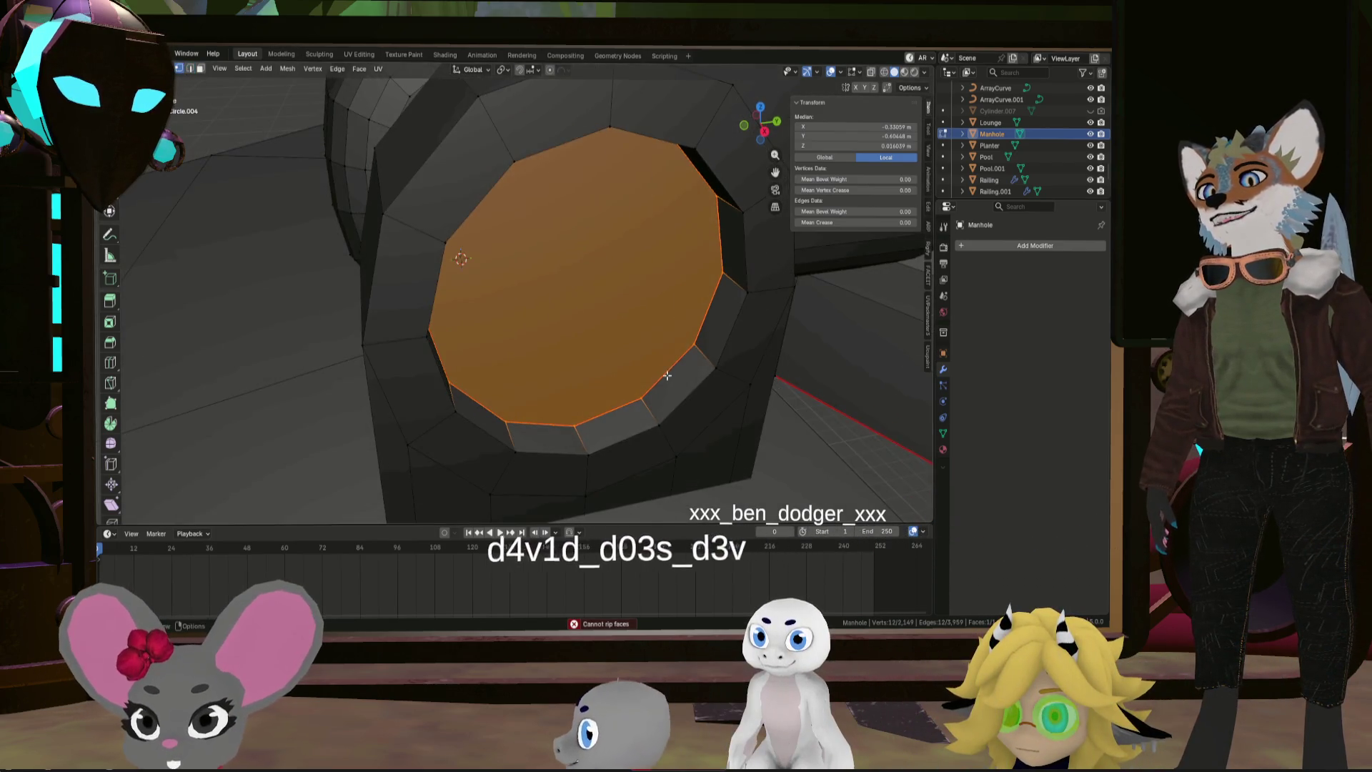
left_click(641, 398)
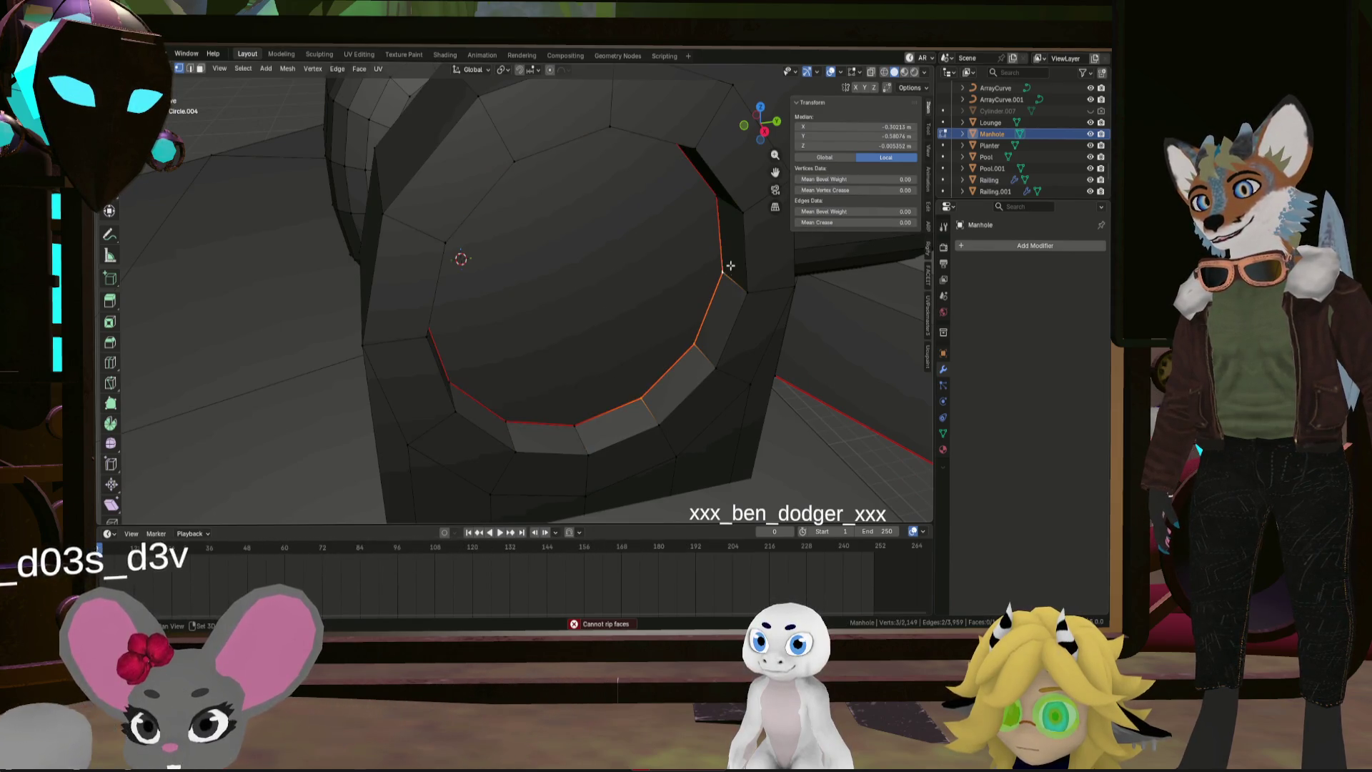
left_click(719, 208, "shift")
key("KP_3")
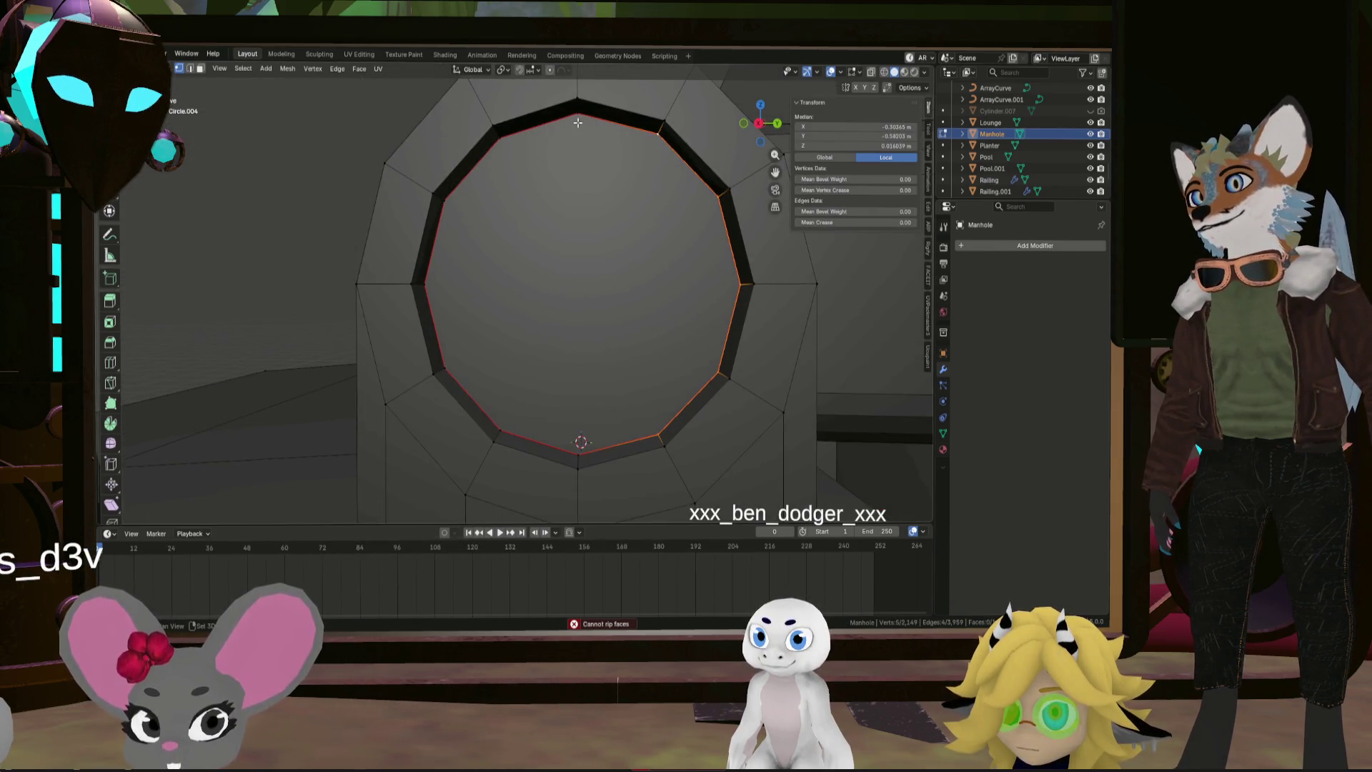
key("shift+d")
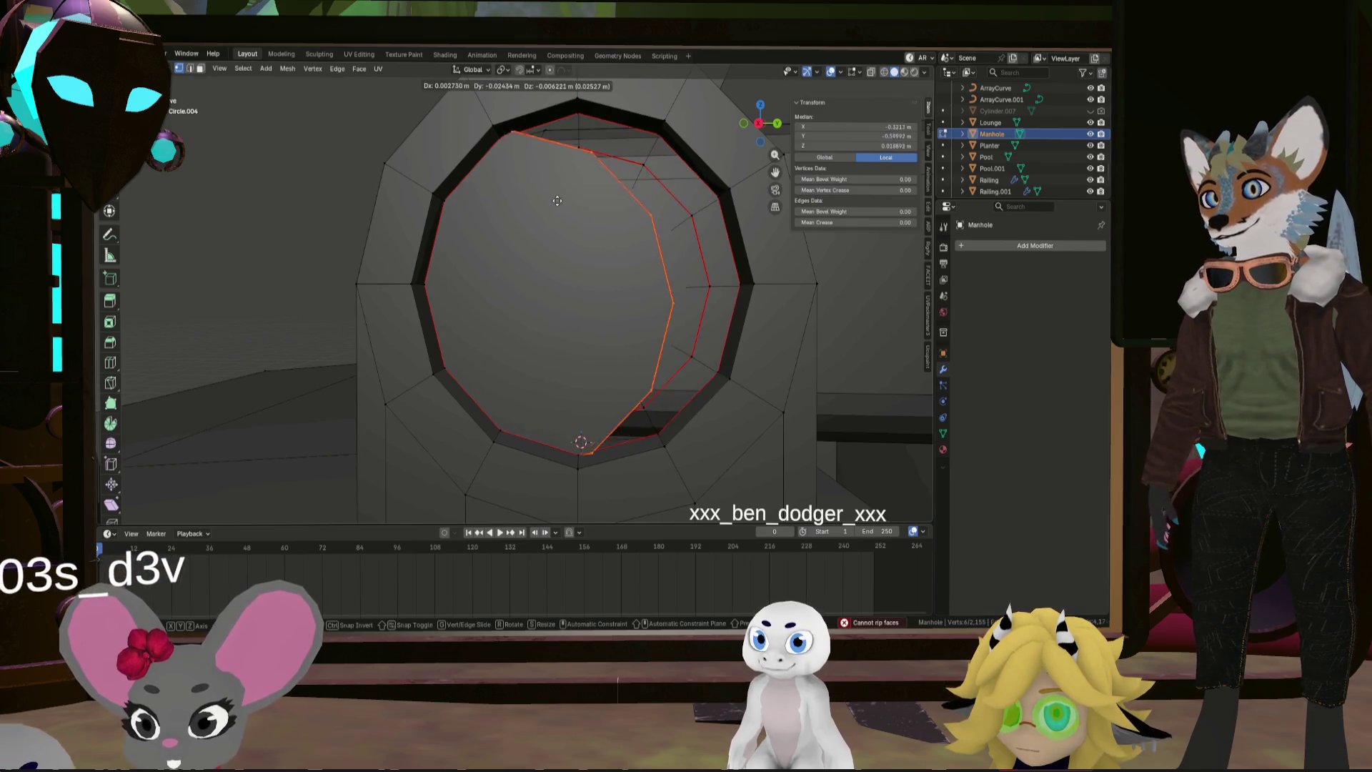
key("Escape")
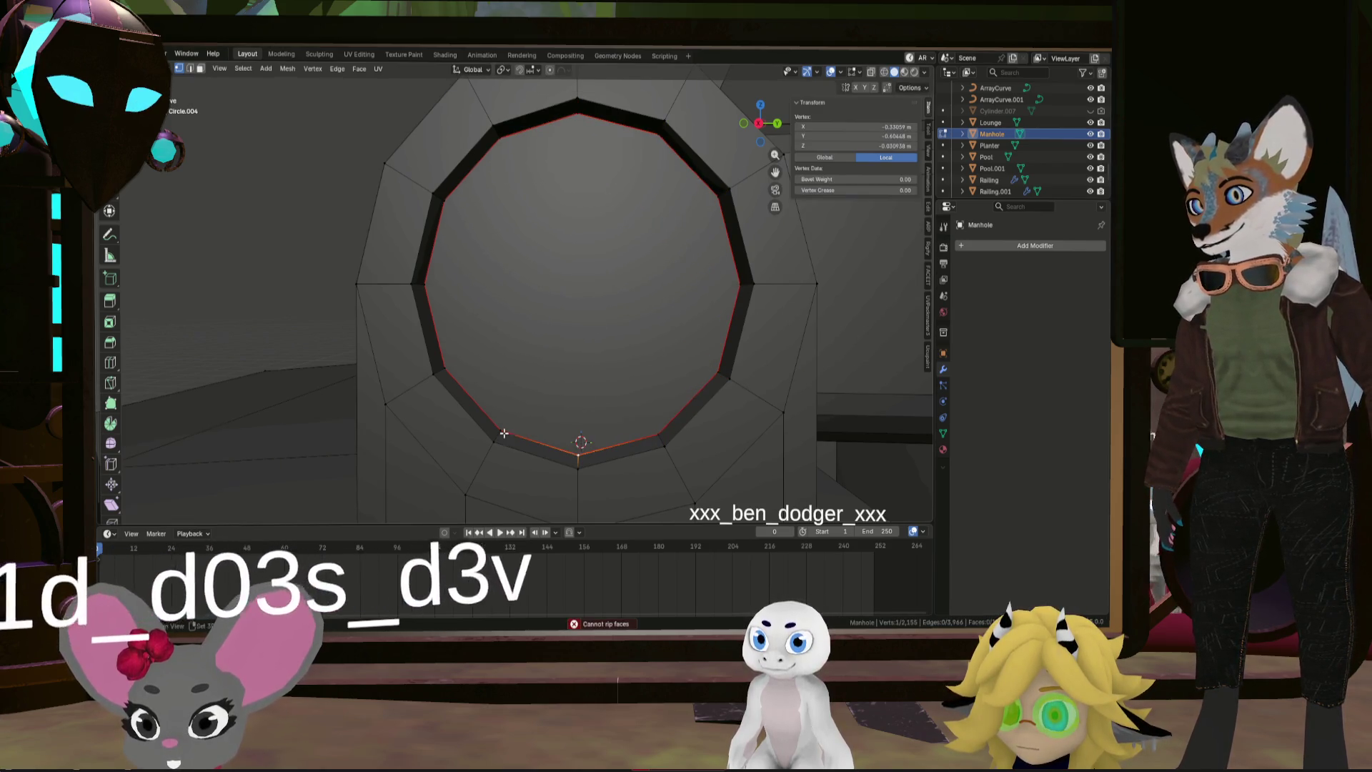
Rip the left side of the rim with V, then select and move the loose cap face
left_click(443, 201, "ctrl")
left_click(570, 155, "ctrl")
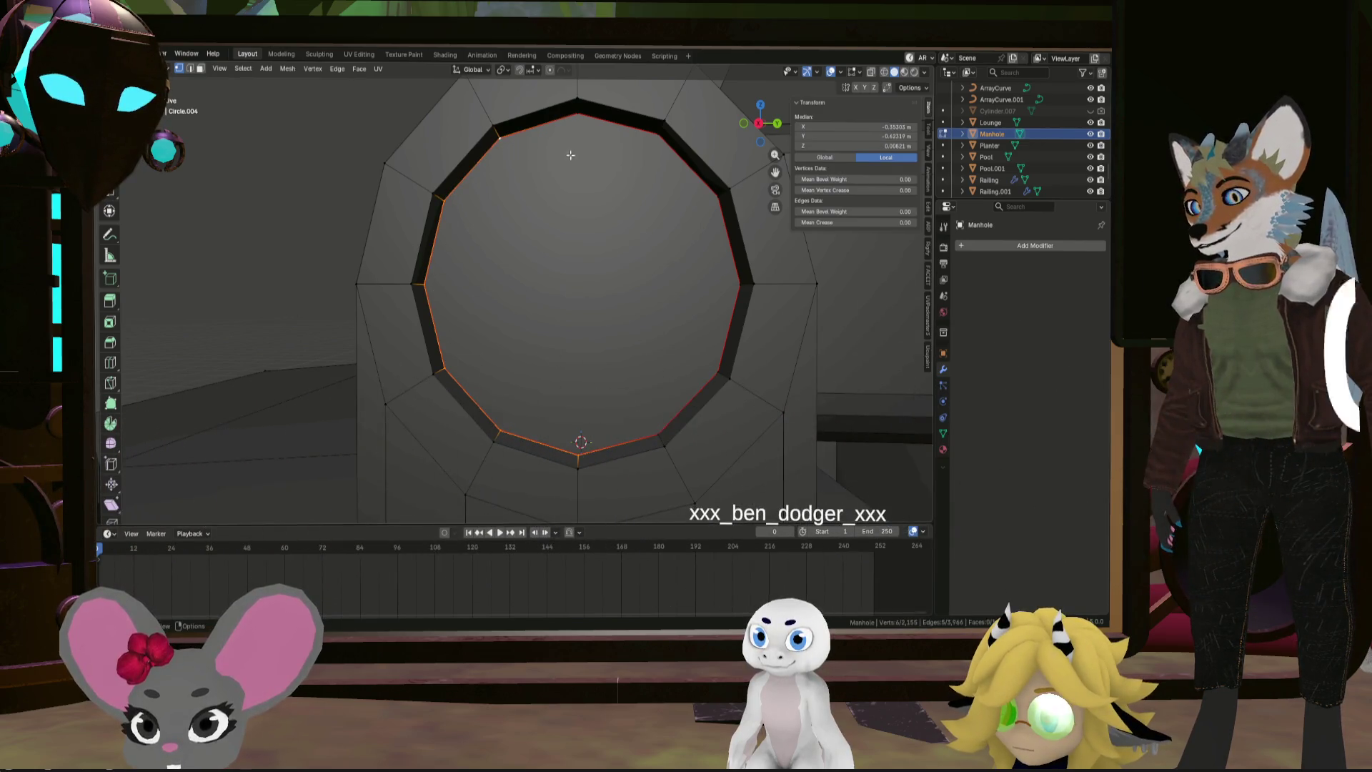
key("v")
key("Escape")
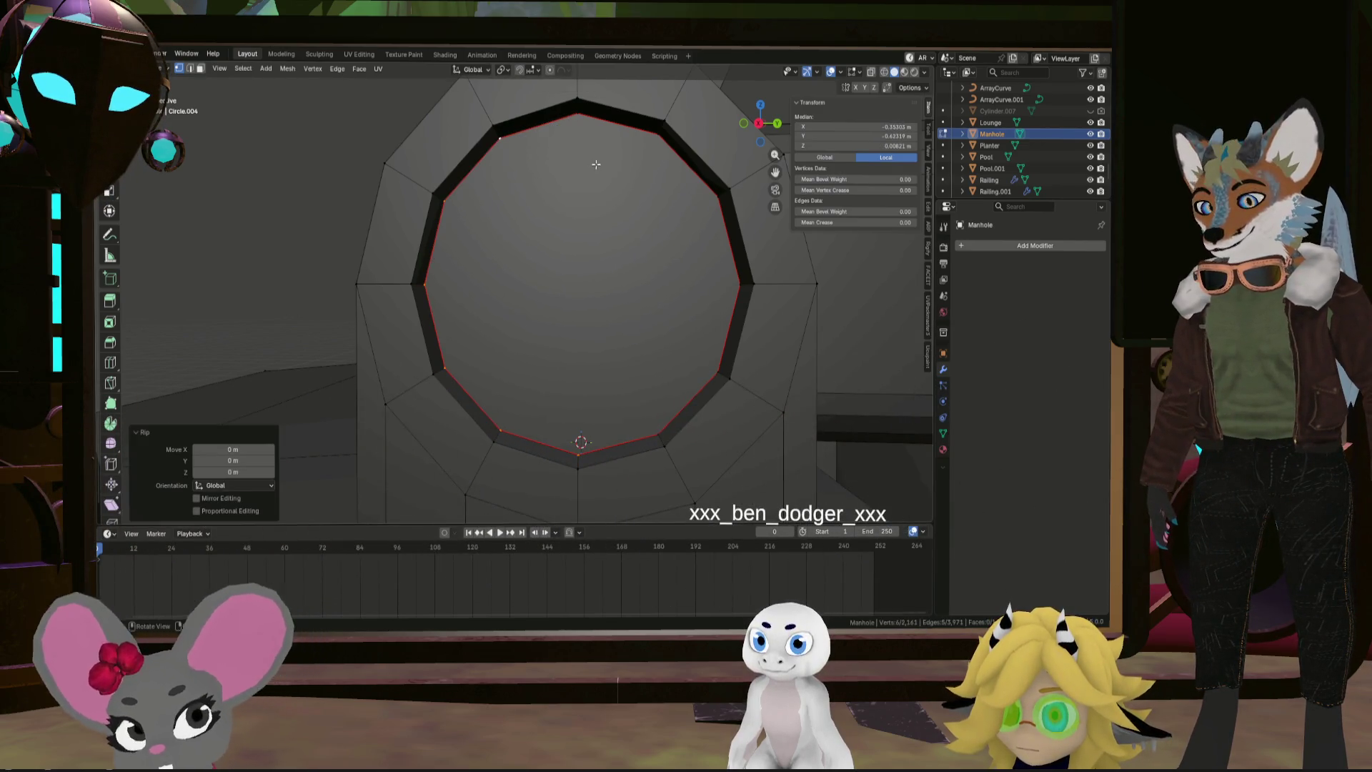
key("ctrl+l")
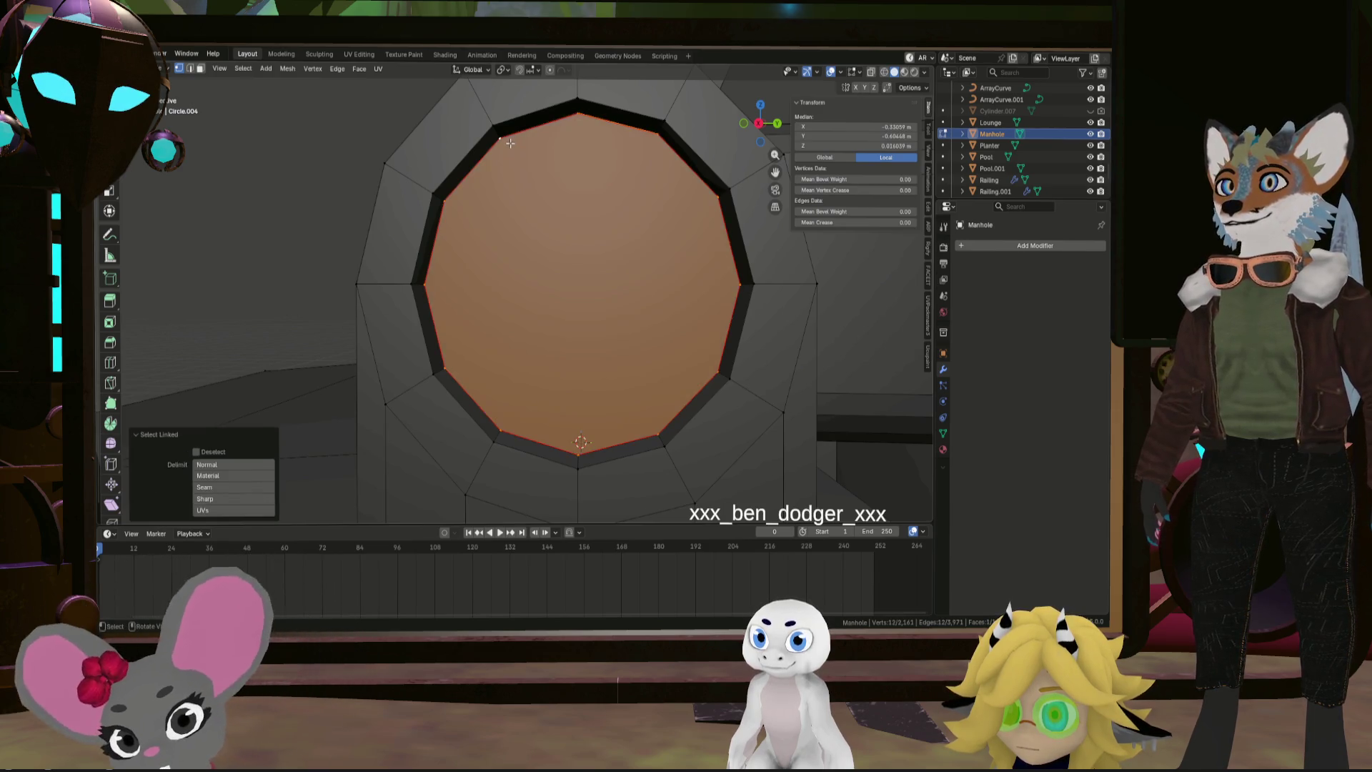
key("g")
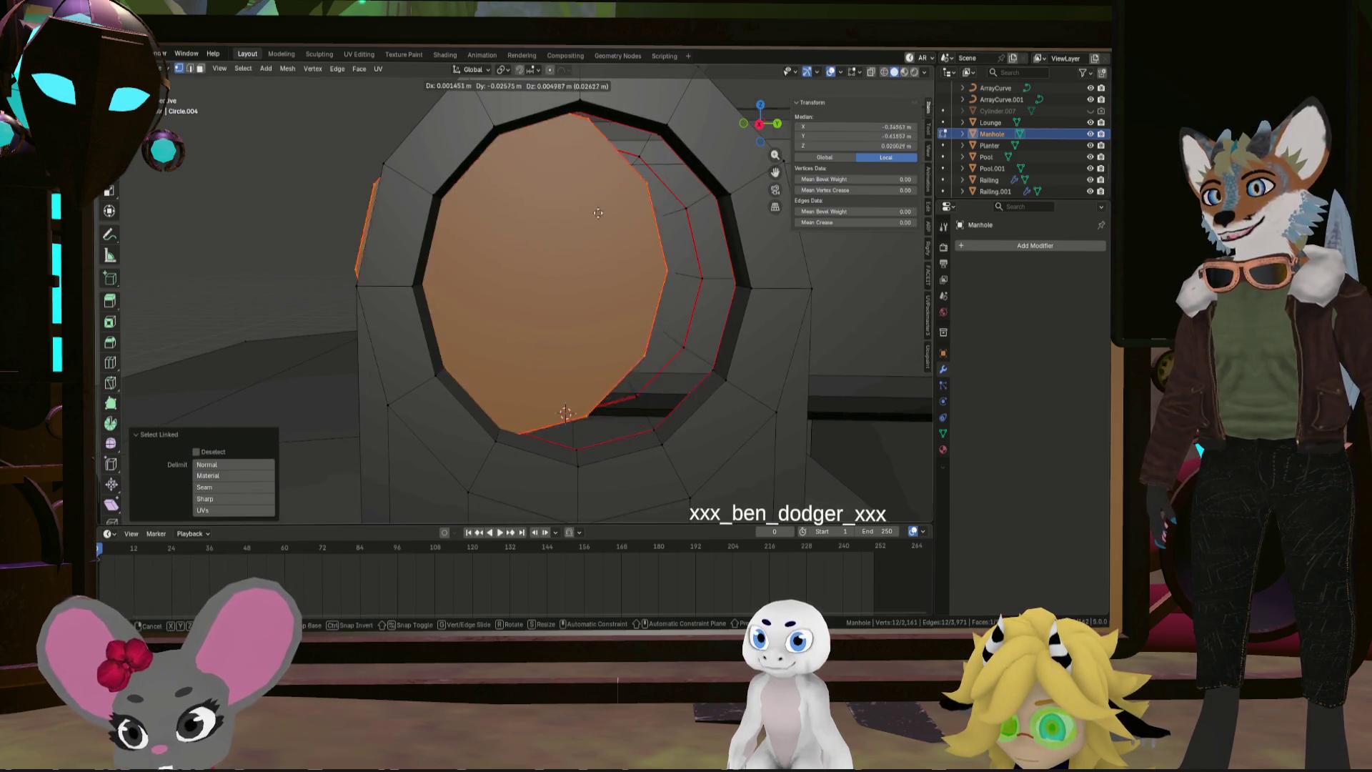
left_click(671, 261)
Split the ripped rim loop off the knuckle and select the new seam loop
middle_click_drag(671, 261, 472, 236)
left_click(468, 237, "alt")
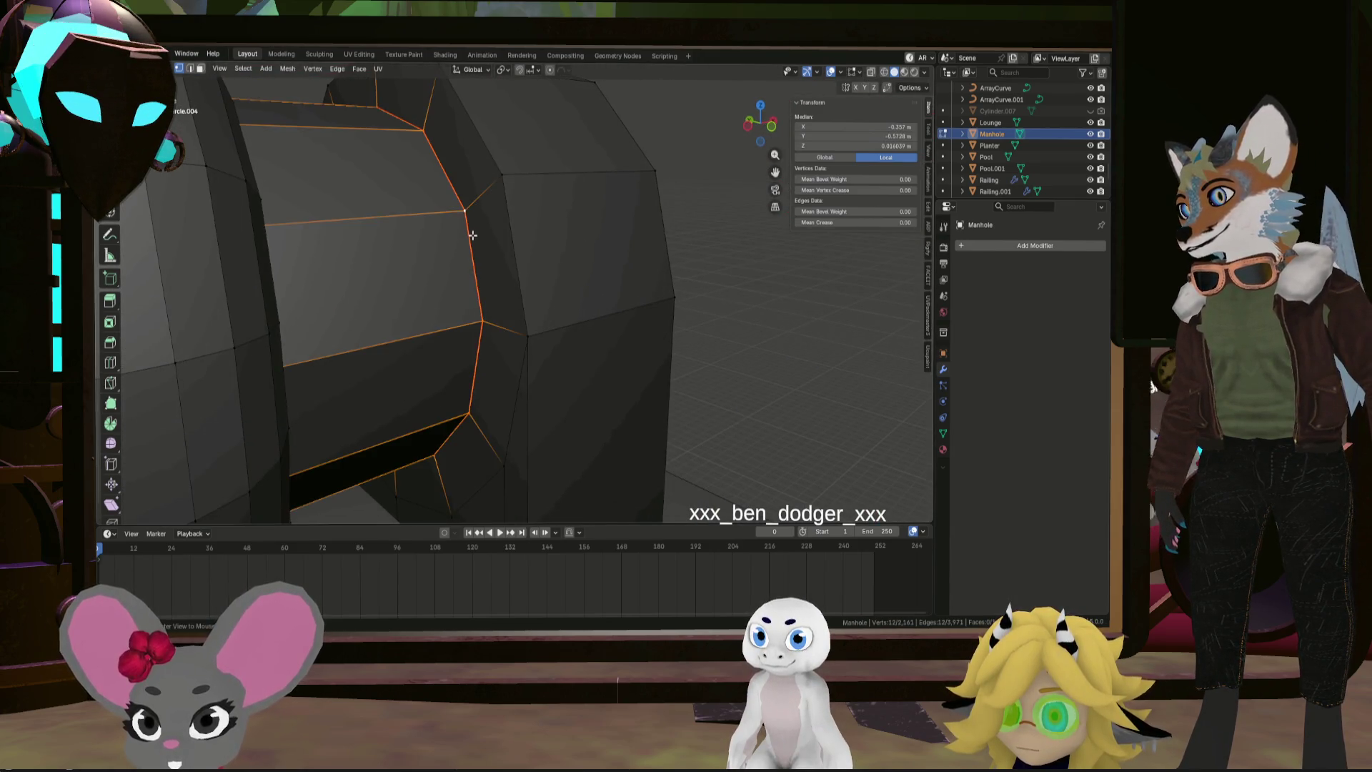
key("shift+d")
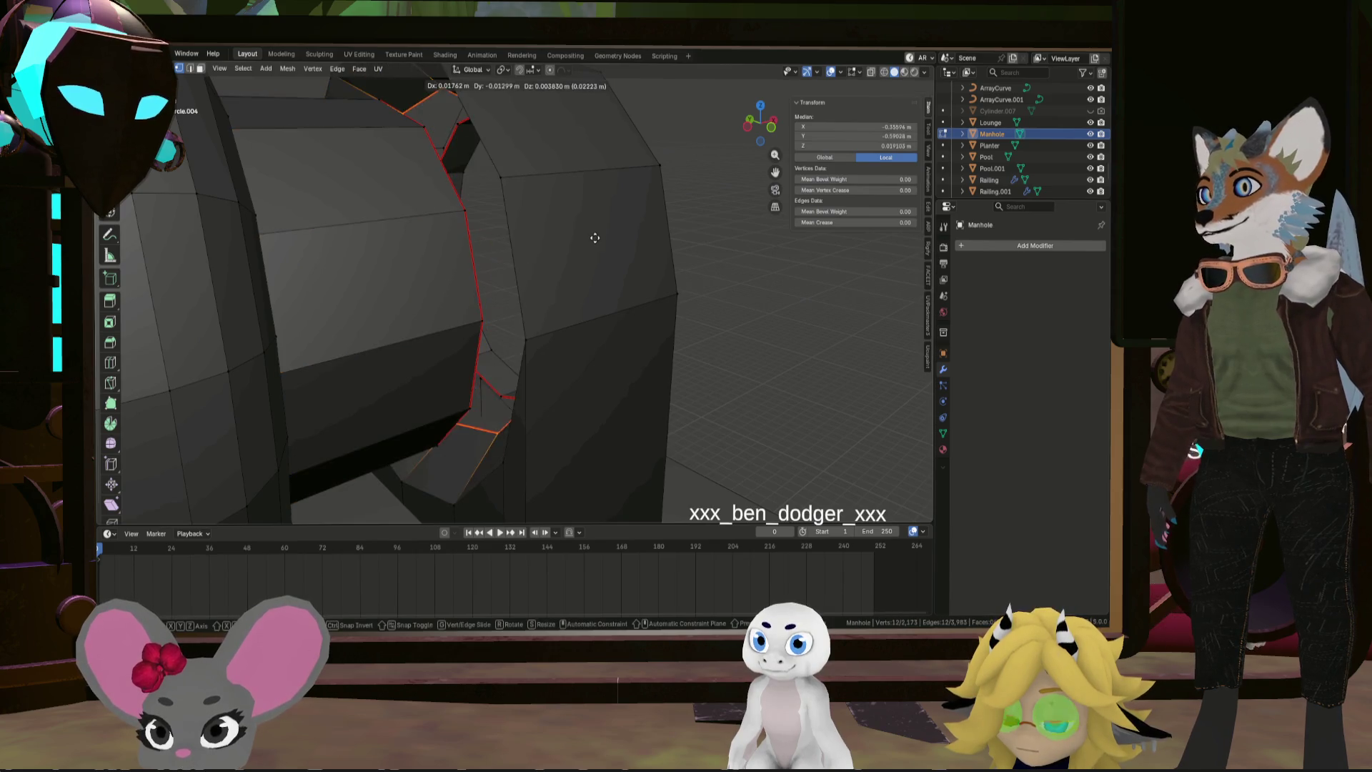
right_click(558, 241)
mouse_move(573, 246)
middle_mouse_down()
mouse_move(450, 235)
mouse_move(482, 267)
mouse_move(234, 263)
mouse_move(490, 291)
mouse_move(407, 294)
mouse_move(372, 289)
mouse_move(576, 285)
mouse_move(520, 267)
middle_mouse_up()
left_click(529, 293, "alt")
left_click(570, 266)
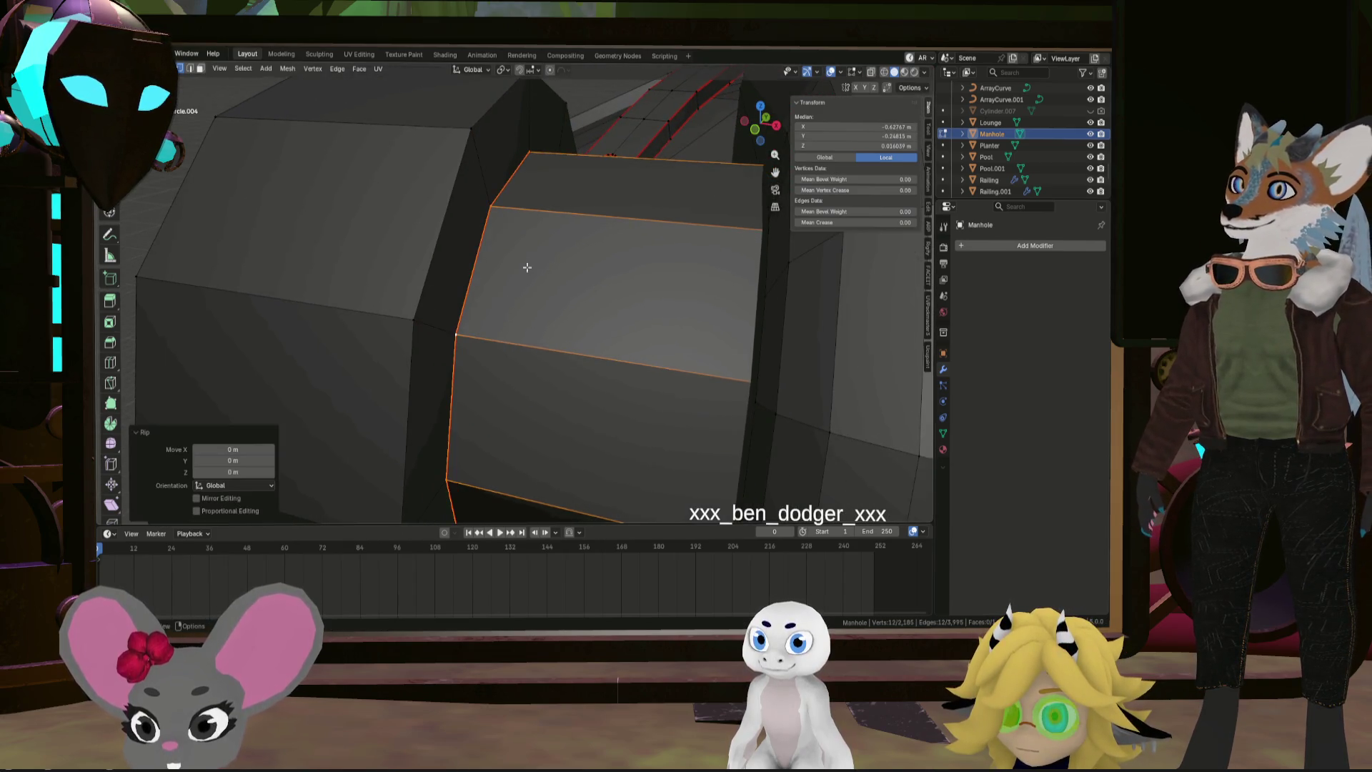
Fill a face in the bracket's hole and select half its rim, bottom to top
scroll(527, 266, "down", 6)
mouse_move(514, 269)
middle_mouse_down()
mouse_move(525, 259)
mouse_move(500, 286)
middle_mouse_up()
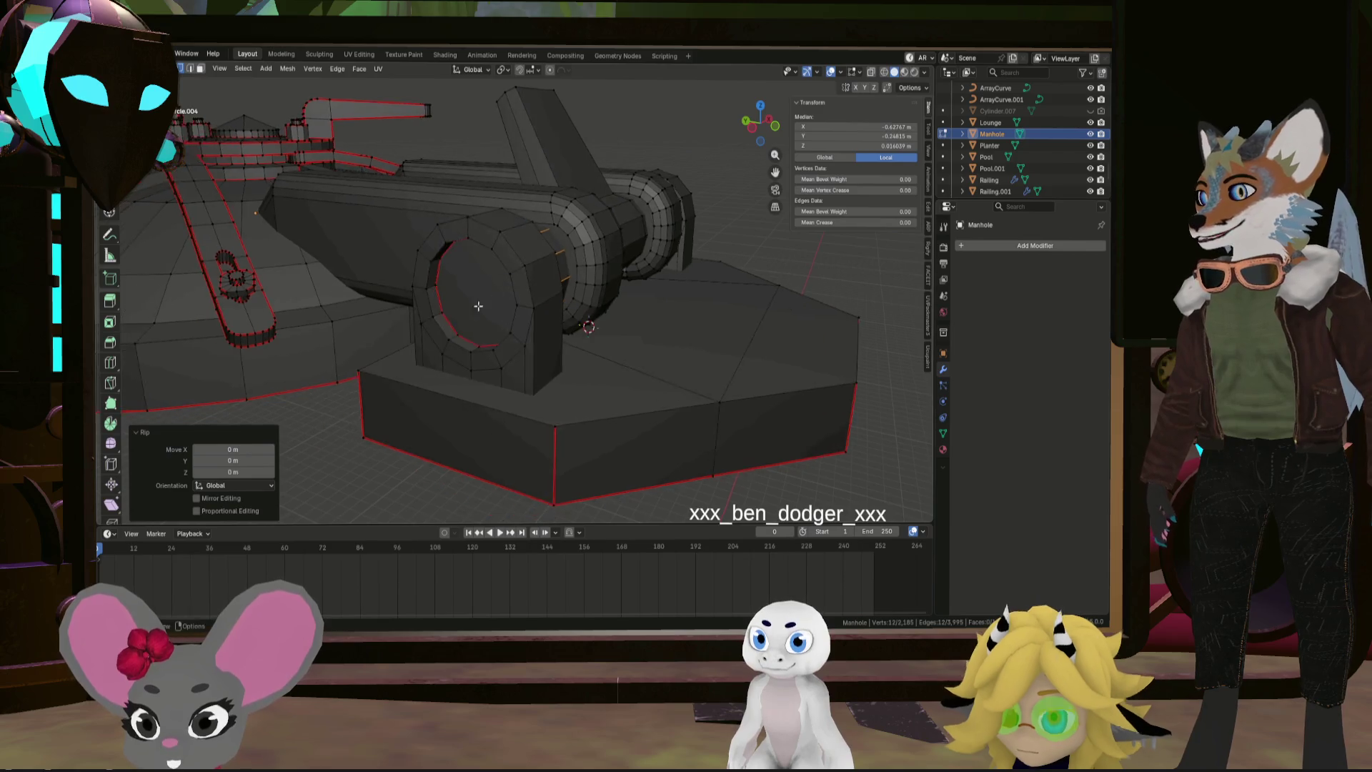
scroll(443, 315, "up", 5)
key("f")
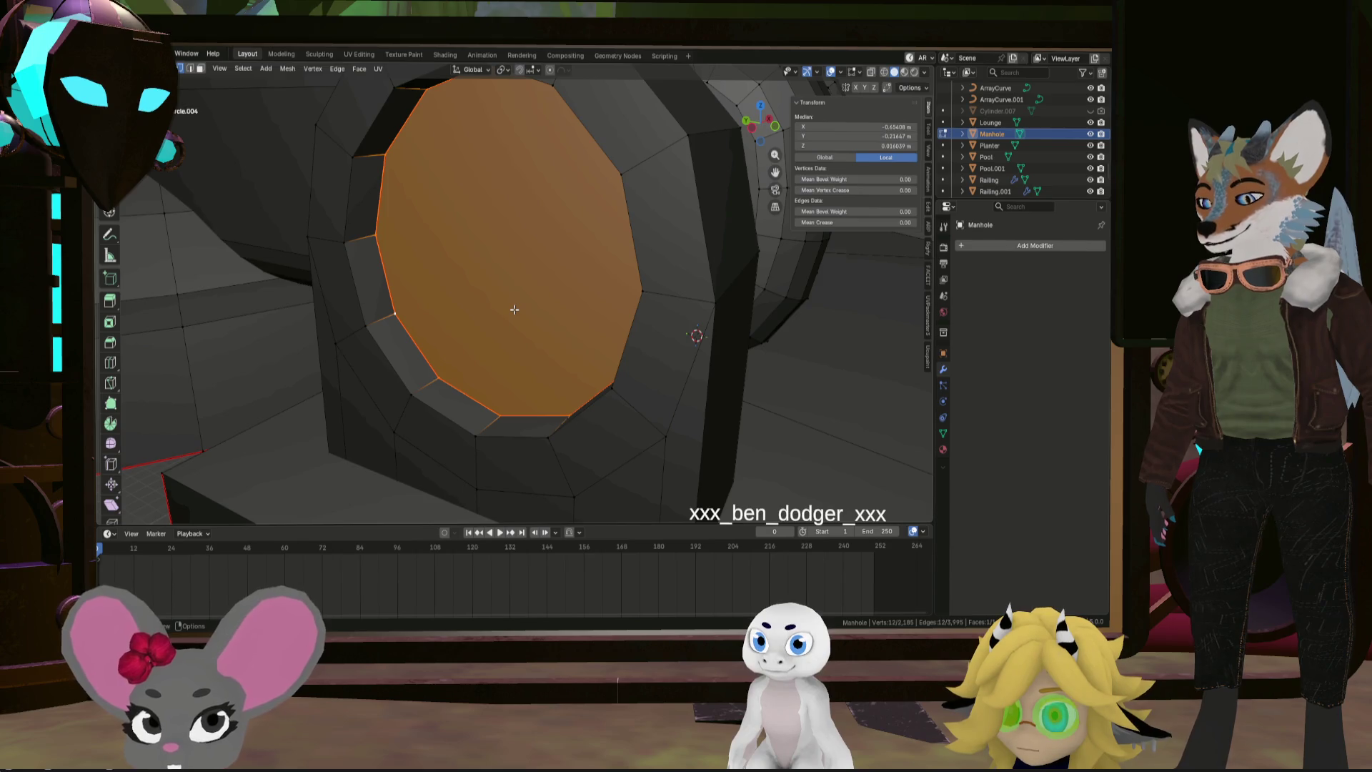
mouse_move(515, 309)
middle_mouse_down()
mouse_move(505, 389)
mouse_move(500, 285)
middle_mouse_up()
left_click(505, 407)
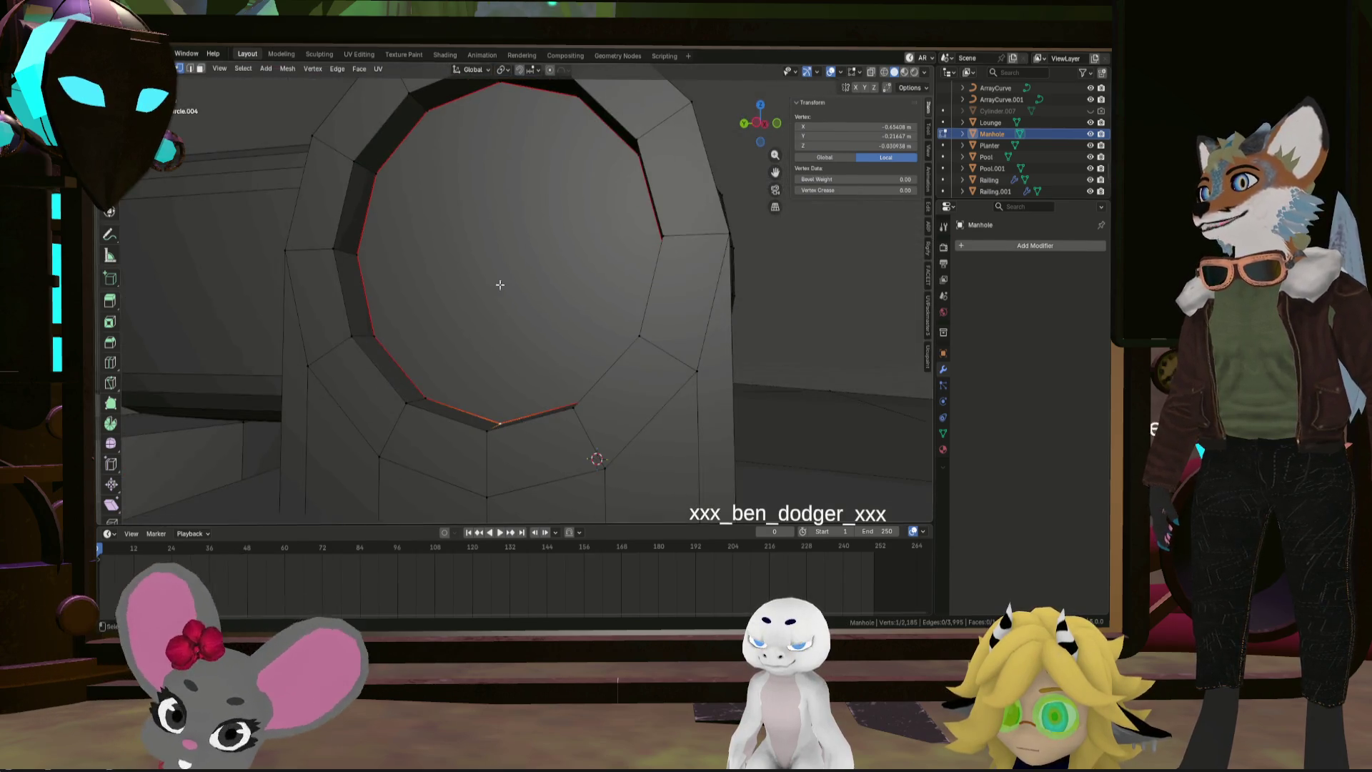
left_click(497, 88, "ctrl")
middle_click_drag(494, 129, 546, 170)
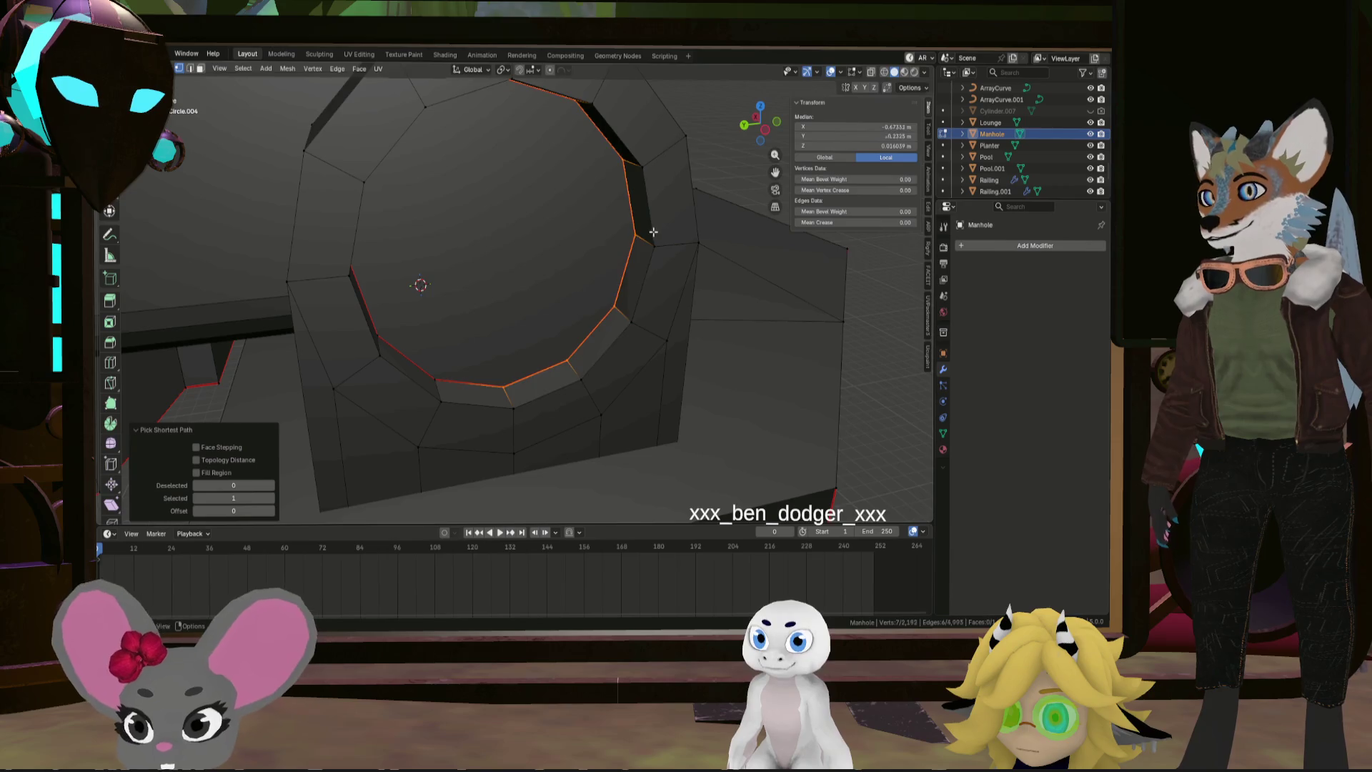
key("g")
right_click(656, 256)
Rip the other half of the hole rim and select the hole's whole inner face
middle_click_drag(656, 256, 446, 316)
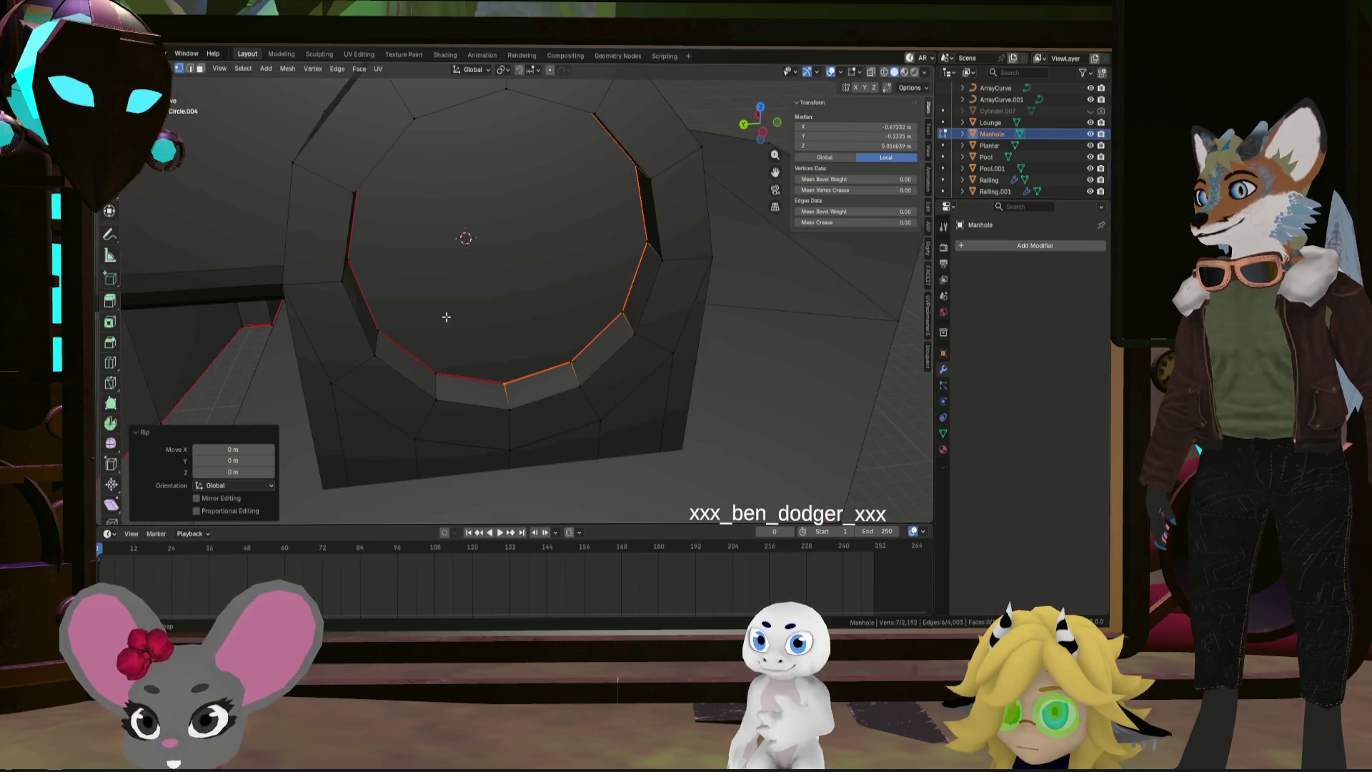
middle_click_drag(435, 368, 398, 301)
left_click(481, 129, "ctrl")
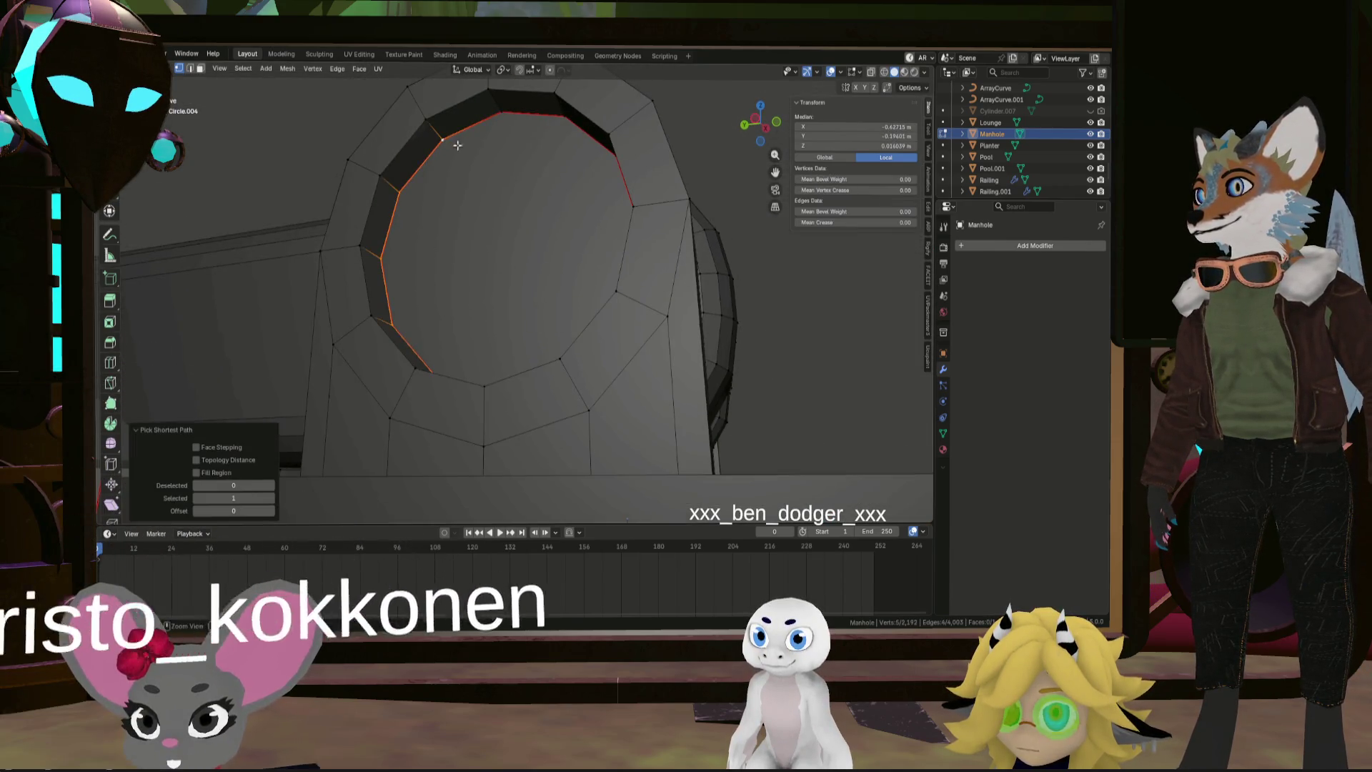
middle_click_drag(481, 129, 507, 200)
key("v")
right_click(544, 227)
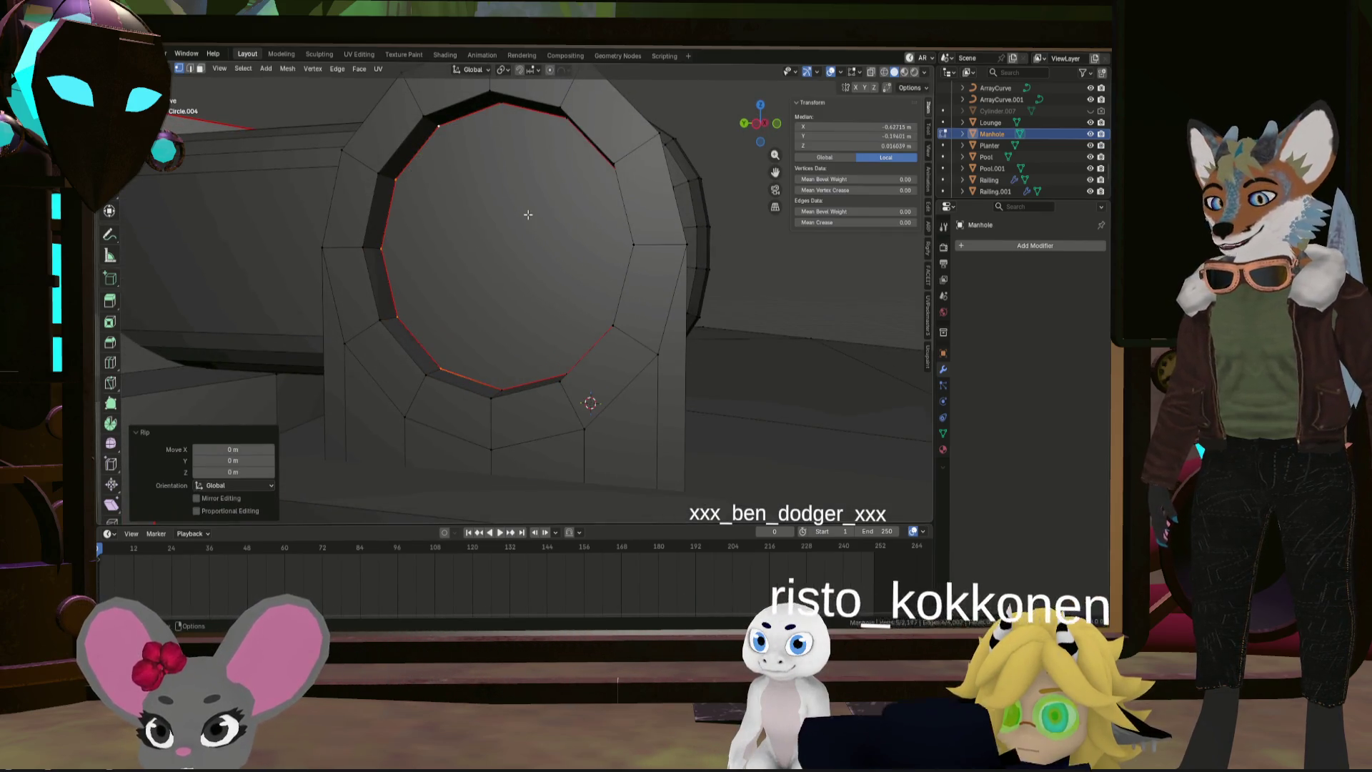
key("l")
mouse_move(483, 215)
middle_mouse_down()
mouse_move(536, 208)
mouse_move(474, 215)
mouse_move(501, 155)
mouse_move(455, 214)
middle_mouse_up()
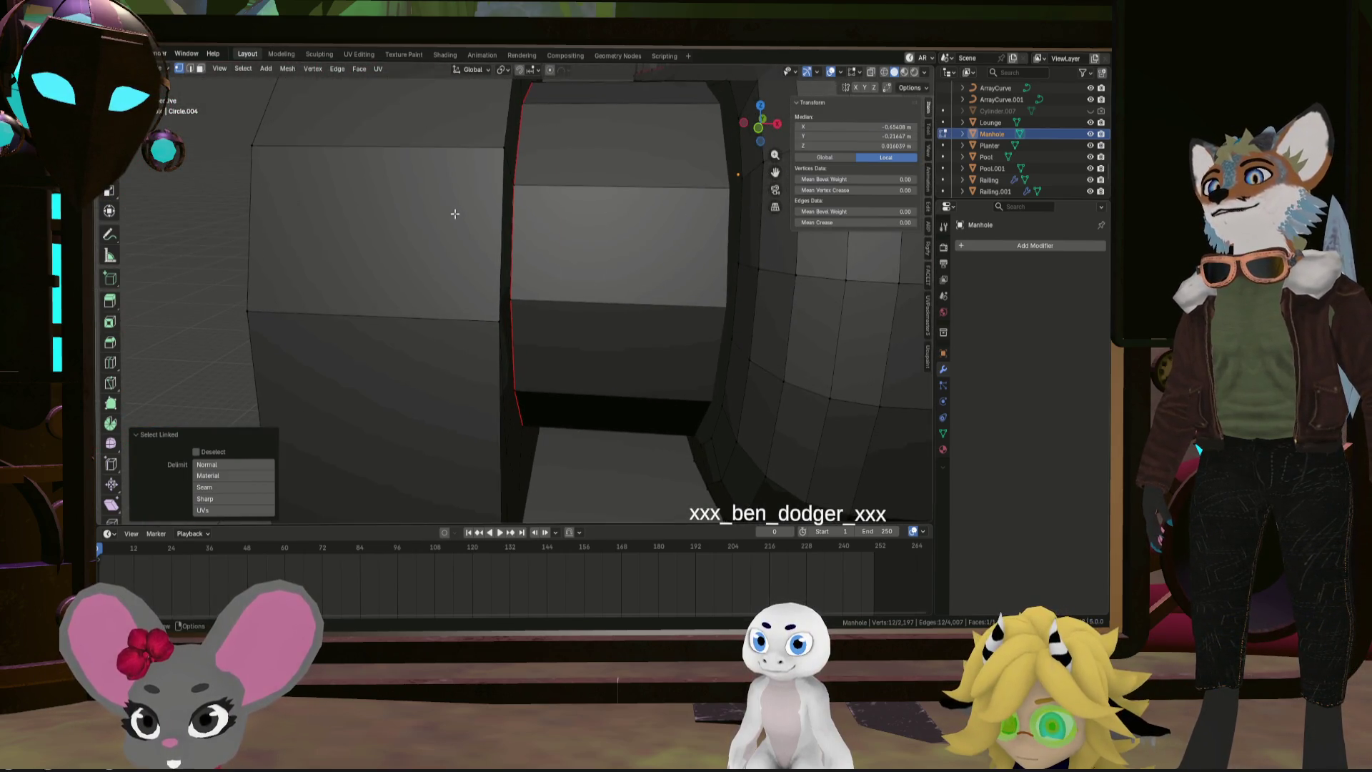
Turn on X-ray and bridge the selected rim edge loops on the knuckle
left_click(871, 74)
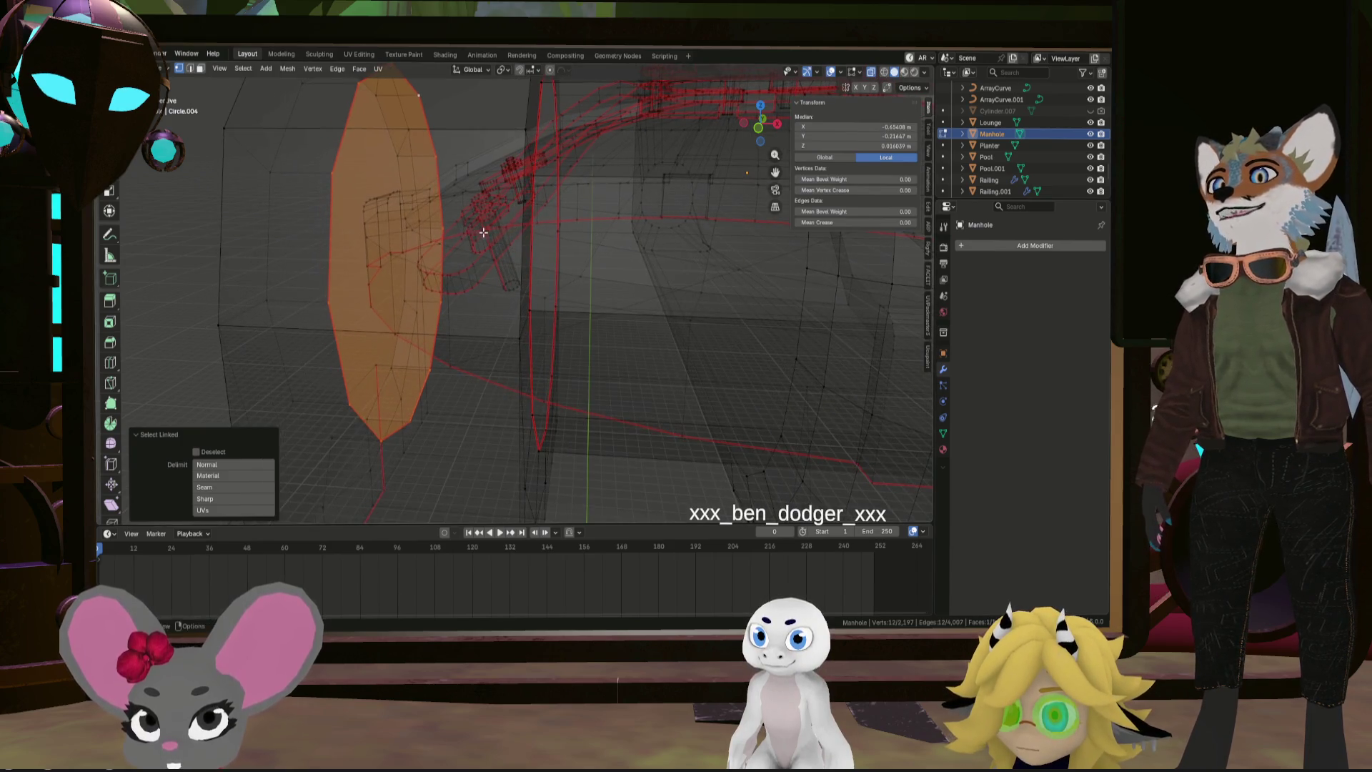
left_click(531, 236, "alt")
middle_click_drag(531, 237, 543, 242)
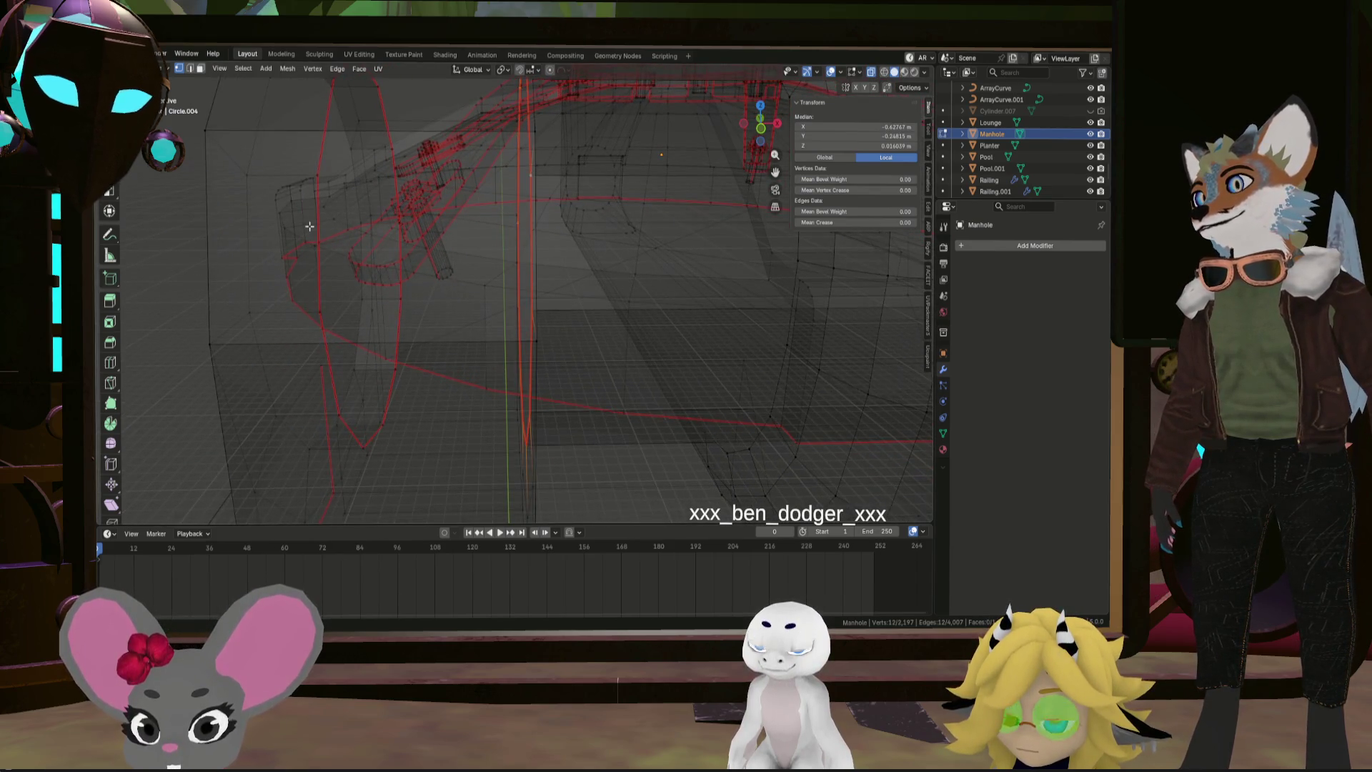
middle_click_drag(327, 254, 380, 250)
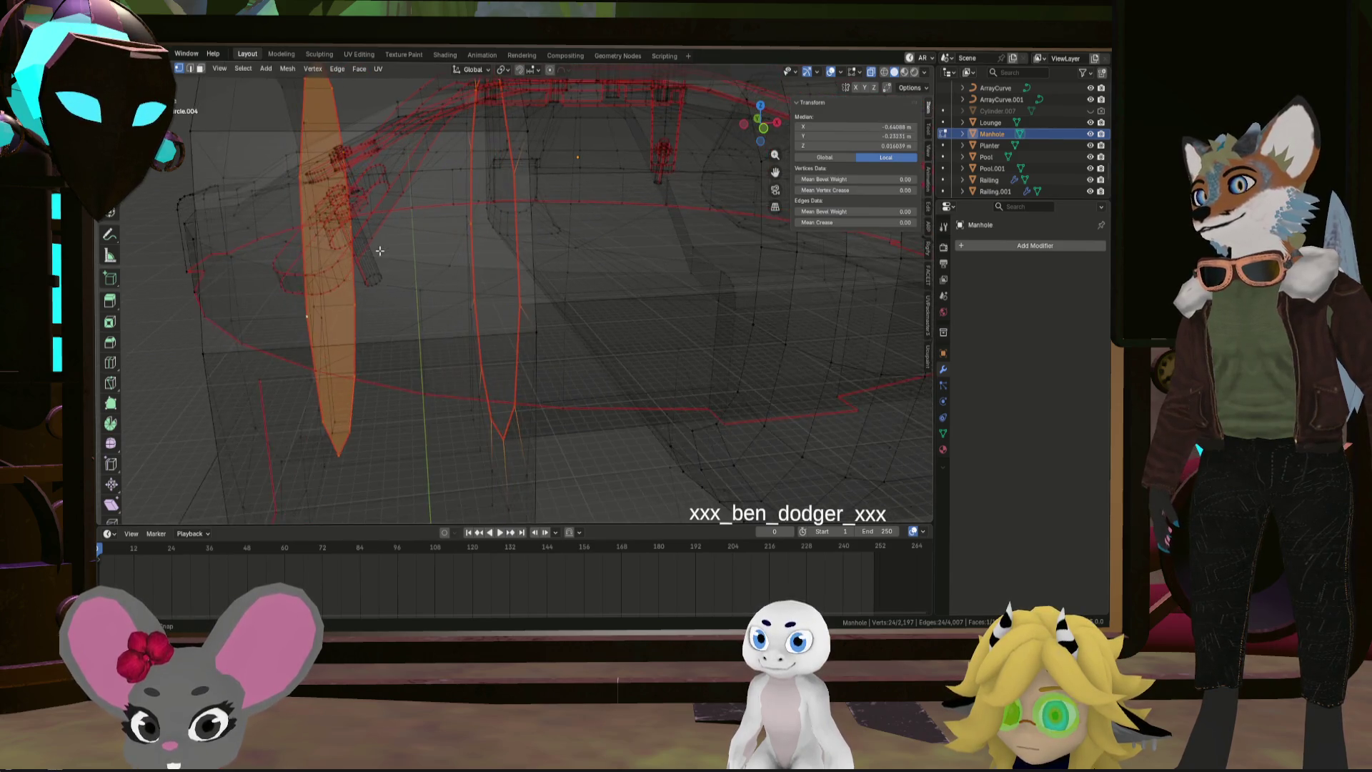
right_click(408, 251)
mouse_move(482, 256)
left_click(534, 247)
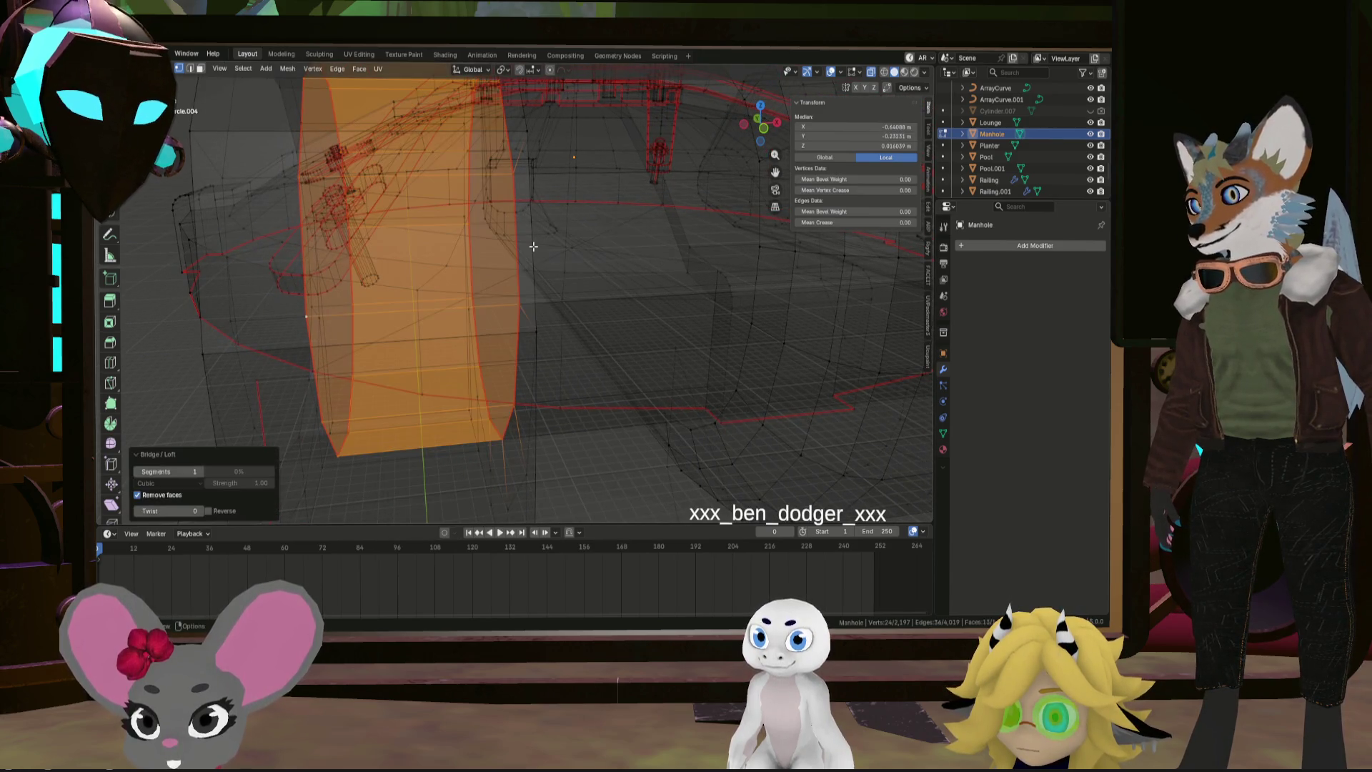
Select two more rings on the knuckle and bridge them
mouse_move(532, 250)
middle_mouse_down()
mouse_move(615, 270)
mouse_move(629, 259)
mouse_move(536, 264)
mouse_move(633, 288)
middle_mouse_up()
left_click(629, 282, "alt")
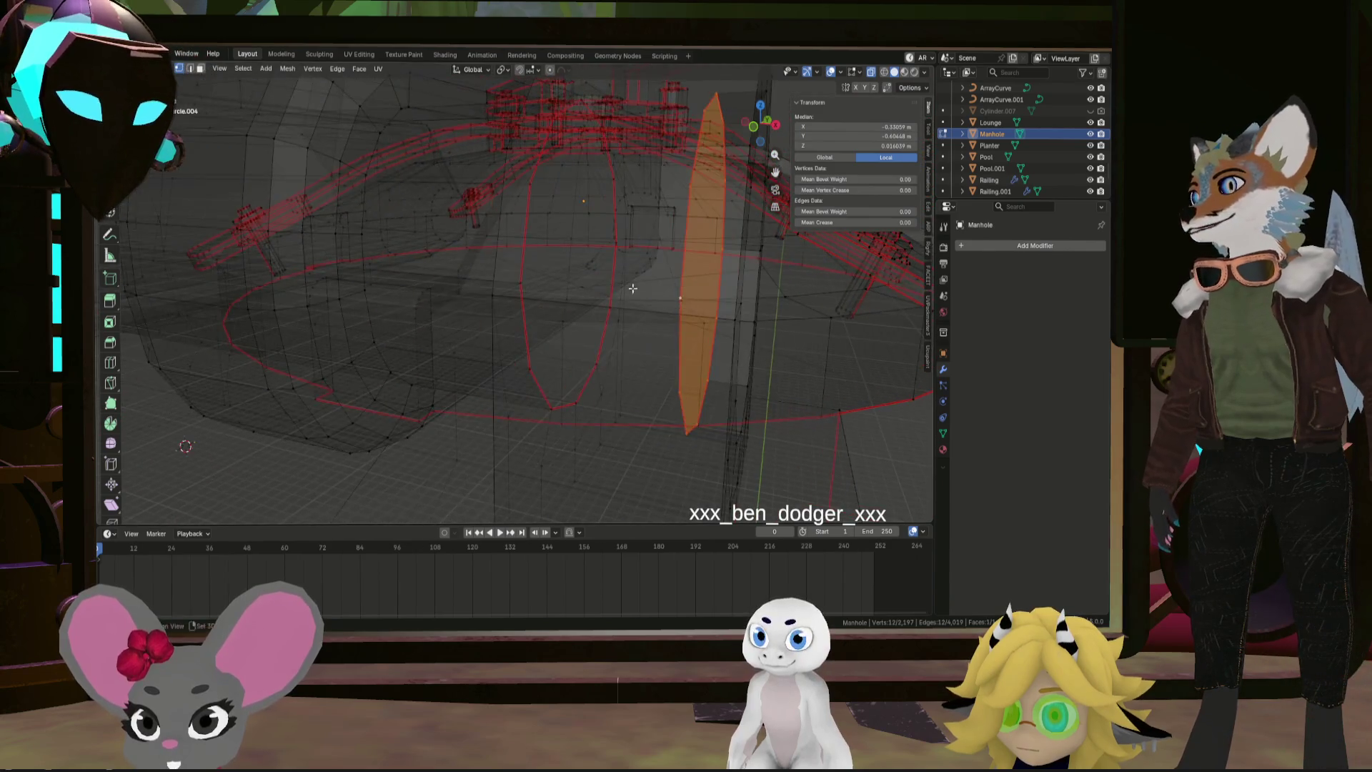
left_click(522, 263)
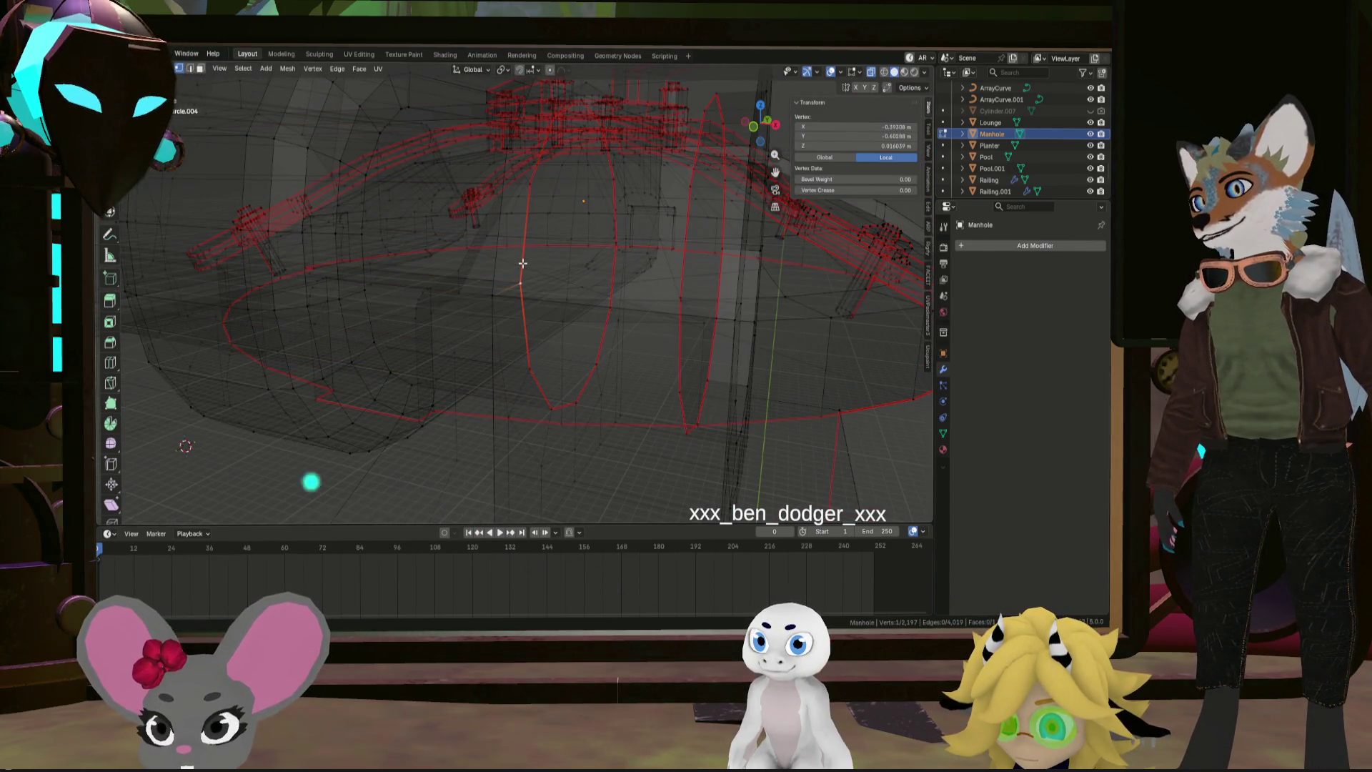
middle_click_drag(565, 268, 694, 279)
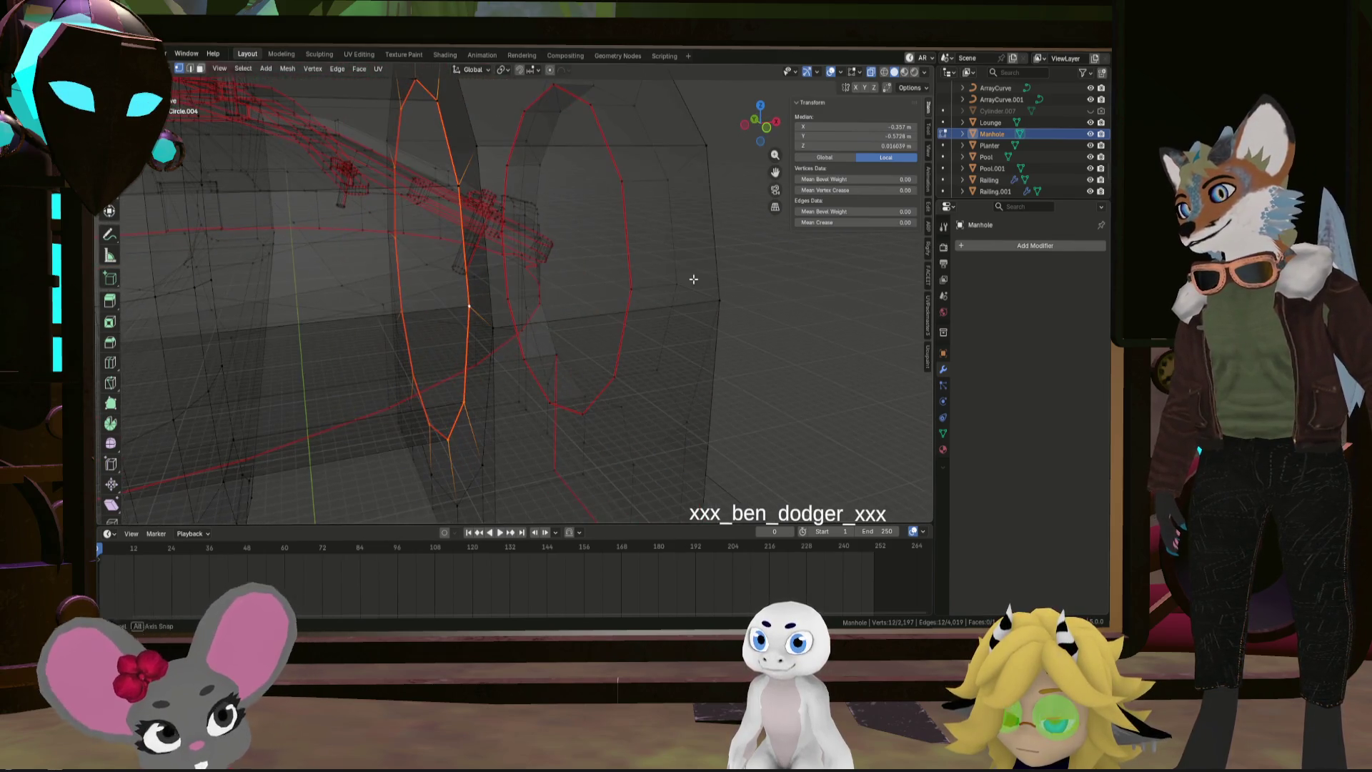
left_click(635, 278, "alt+shift")
right_click(633, 269)
mouse_move(633, 271)
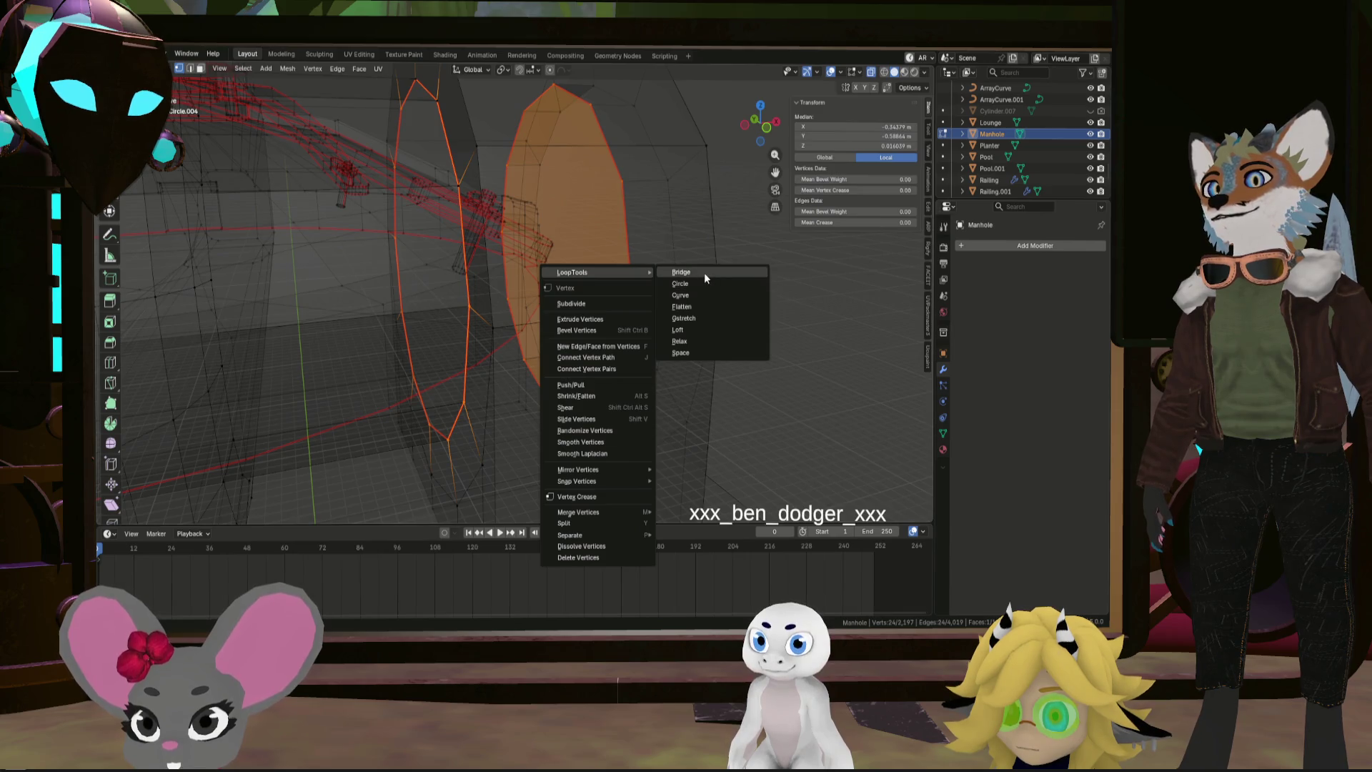
left_click(704, 272)
Clear the selection, return to Object Mode with Tab and deselect the Manhole object
mouse_move(693, 274)
middle_mouse_down()
mouse_move(578, 310)
mouse_move(627, 303)
mouse_move(493, 269)
mouse_move(637, 307)
mouse_move(582, 303)
mouse_move(615, 295)
middle_mouse_up()
key("alt+a")
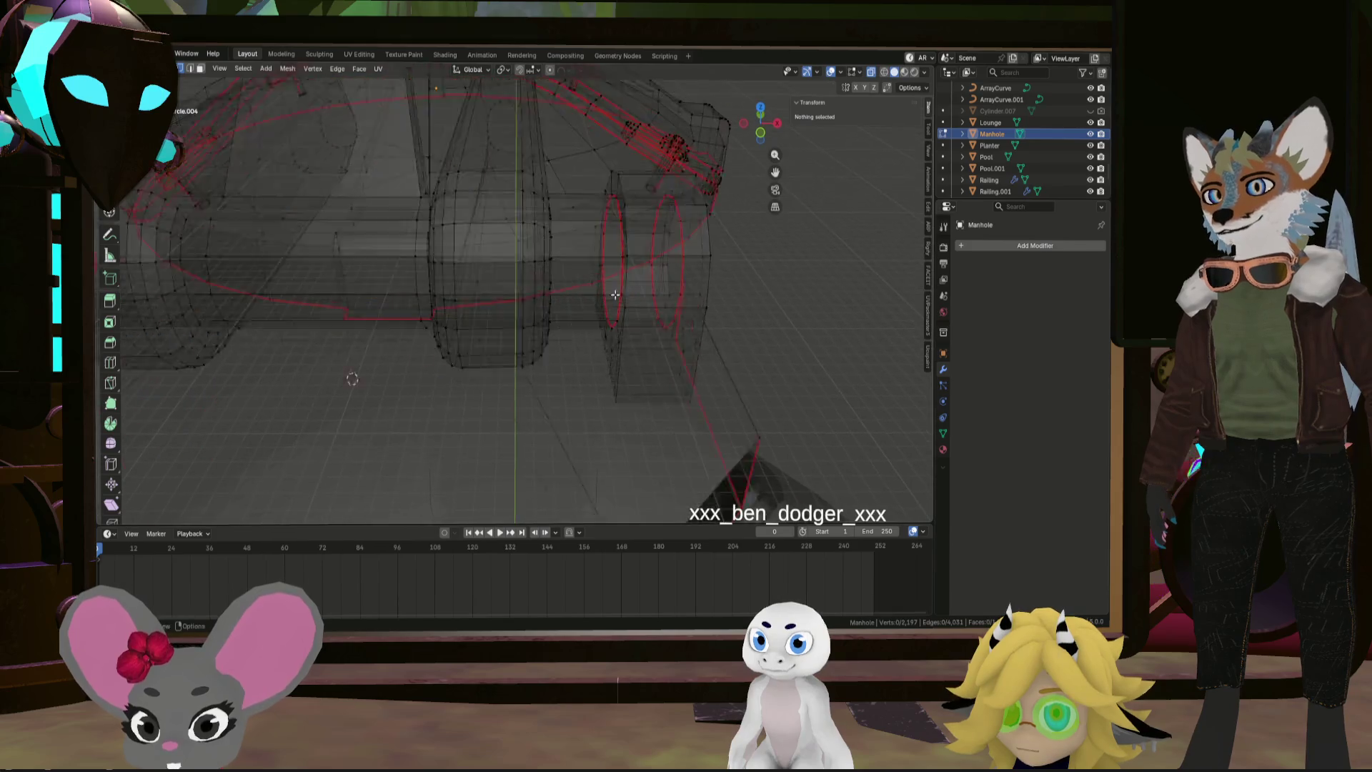
scroll(616, 284, "up", 2)
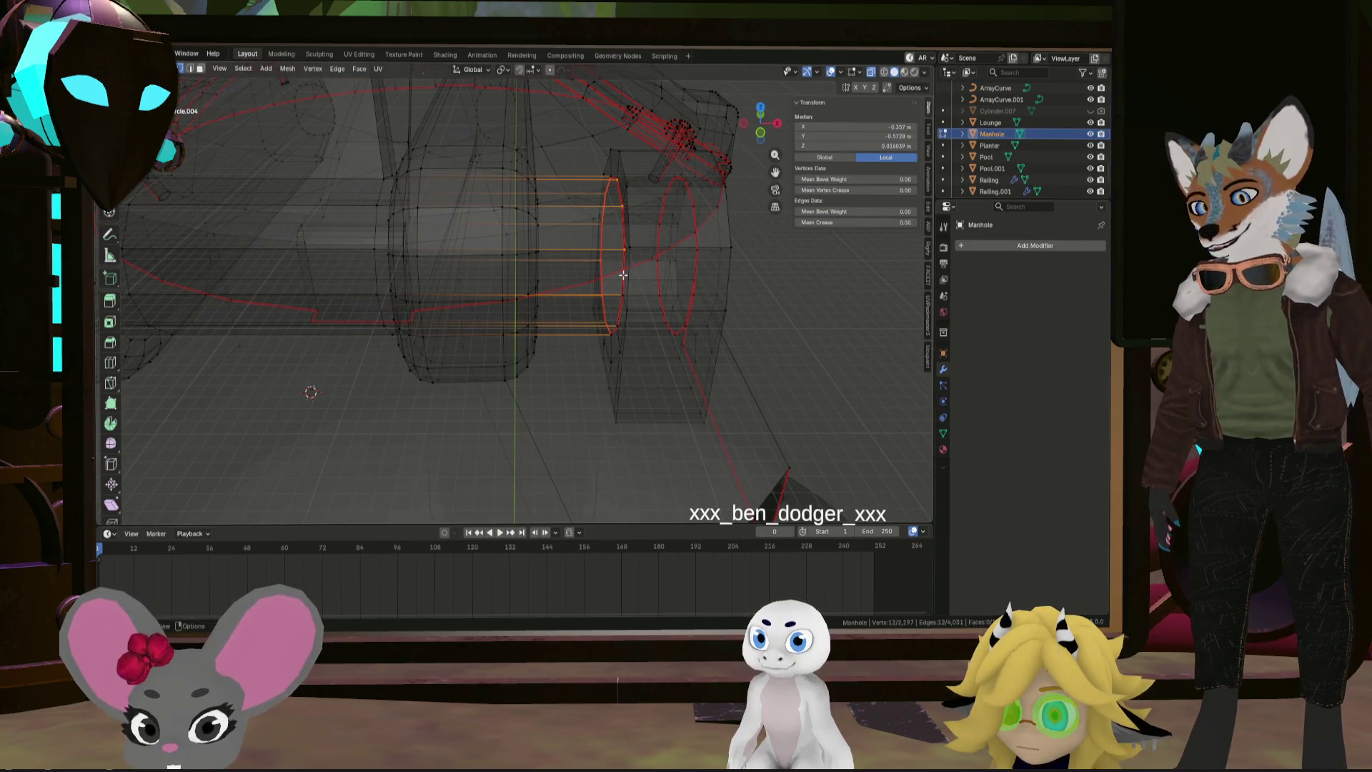
right_click(624, 275)
mouse_move(474, 282)
middle_mouse_down()
mouse_move(704, 318)
mouse_move(772, 303)
mouse_move(711, 297)
mouse_move(769, 346)
mouse_move(710, 328)
mouse_move(679, 278)
middle_mouse_up()
left_click(867, 383)
key("Tab")
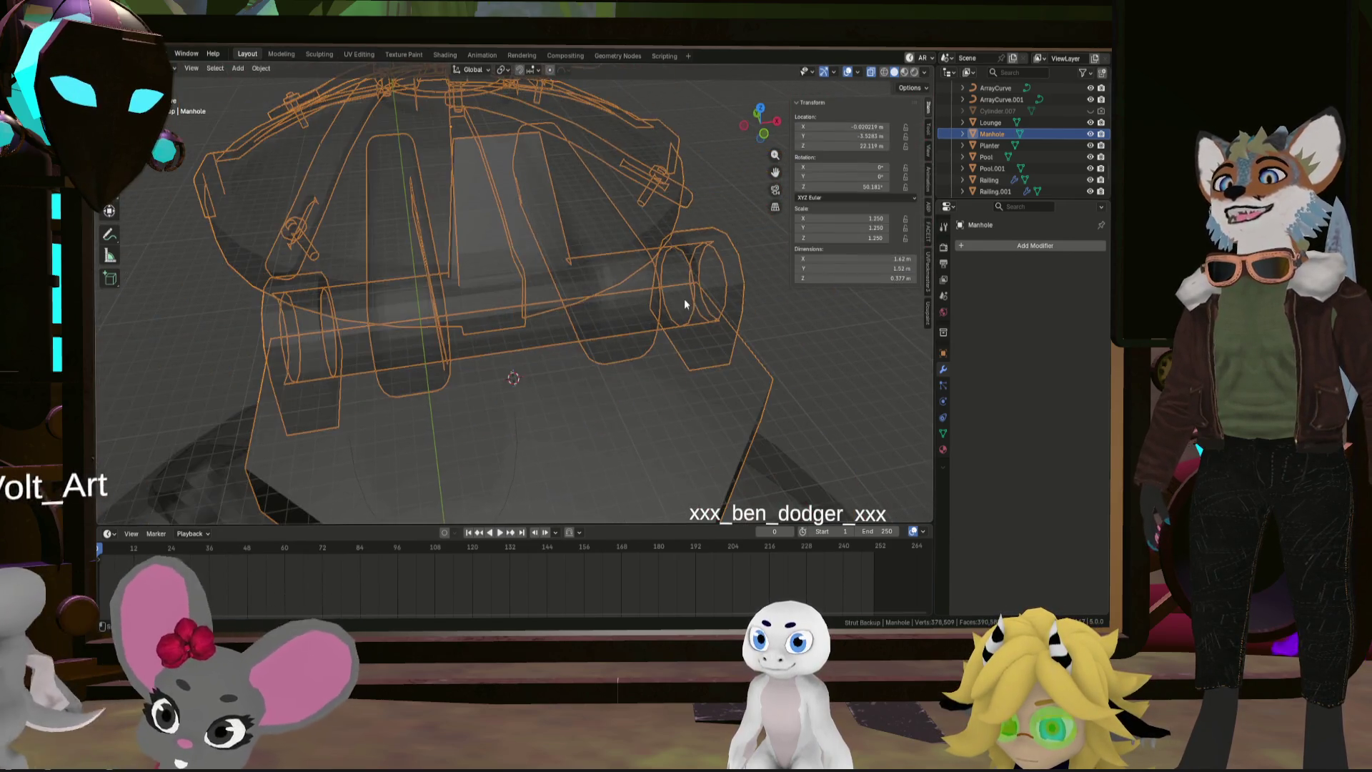
left_click(809, 323)
middle_click_drag(744, 328, 706, 149)
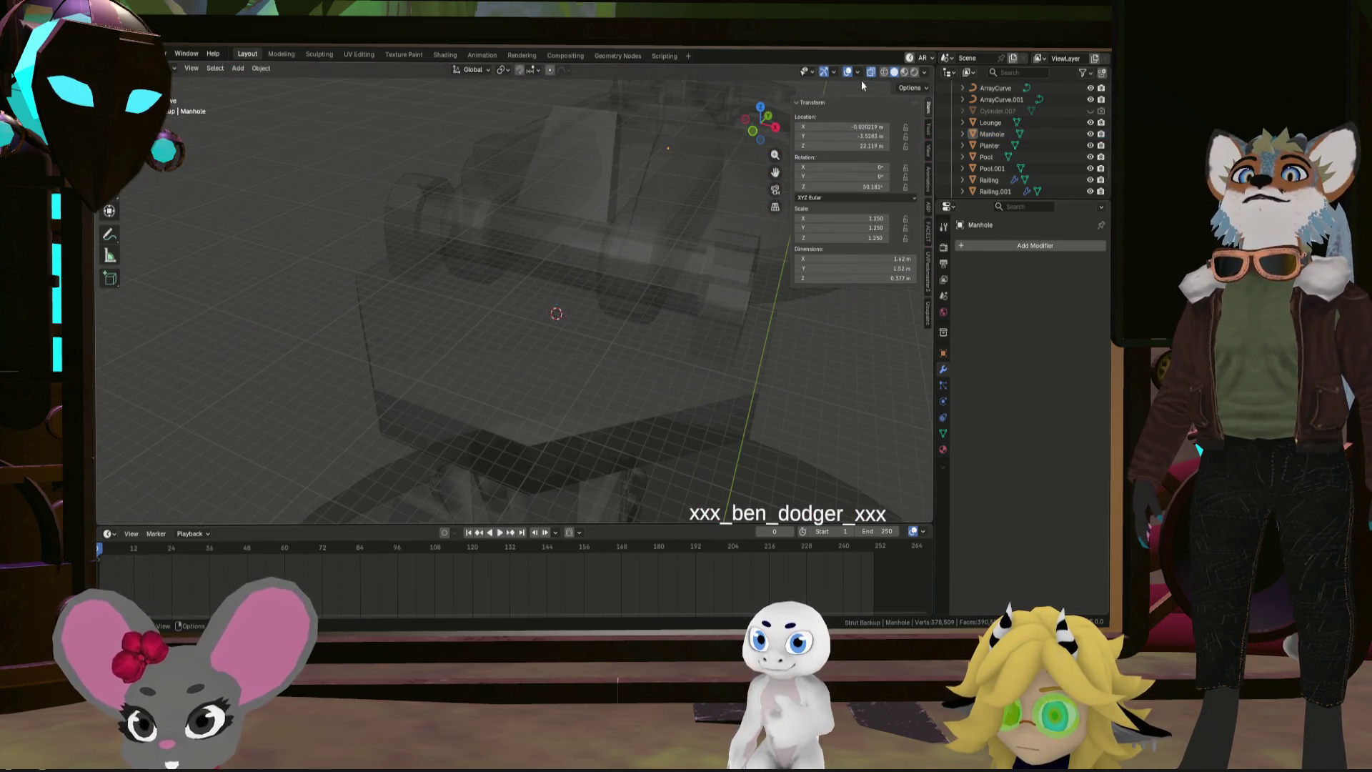
Turn X-ray off, re-enter Edit Mode and select the elbow, long pipe and upright block
left_click(866, 73)
key("Tab")
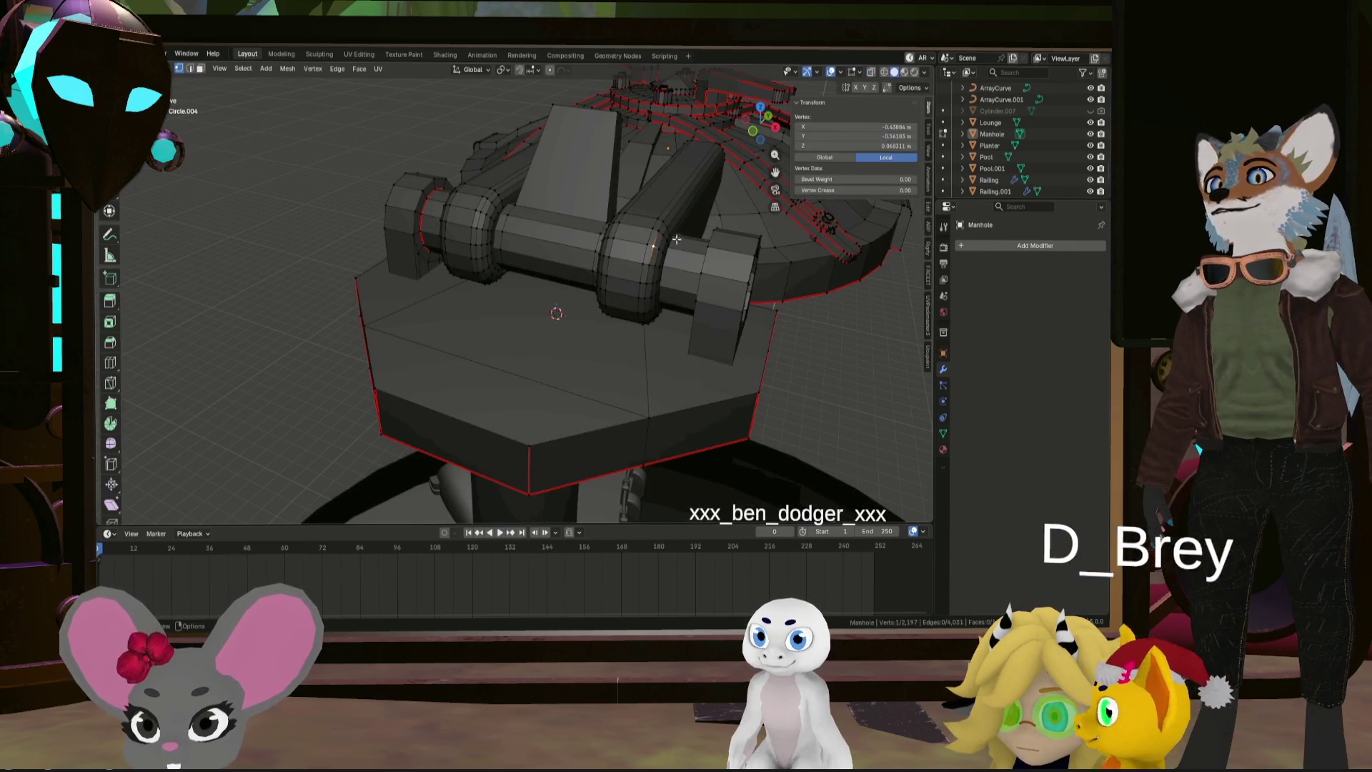
key("l")
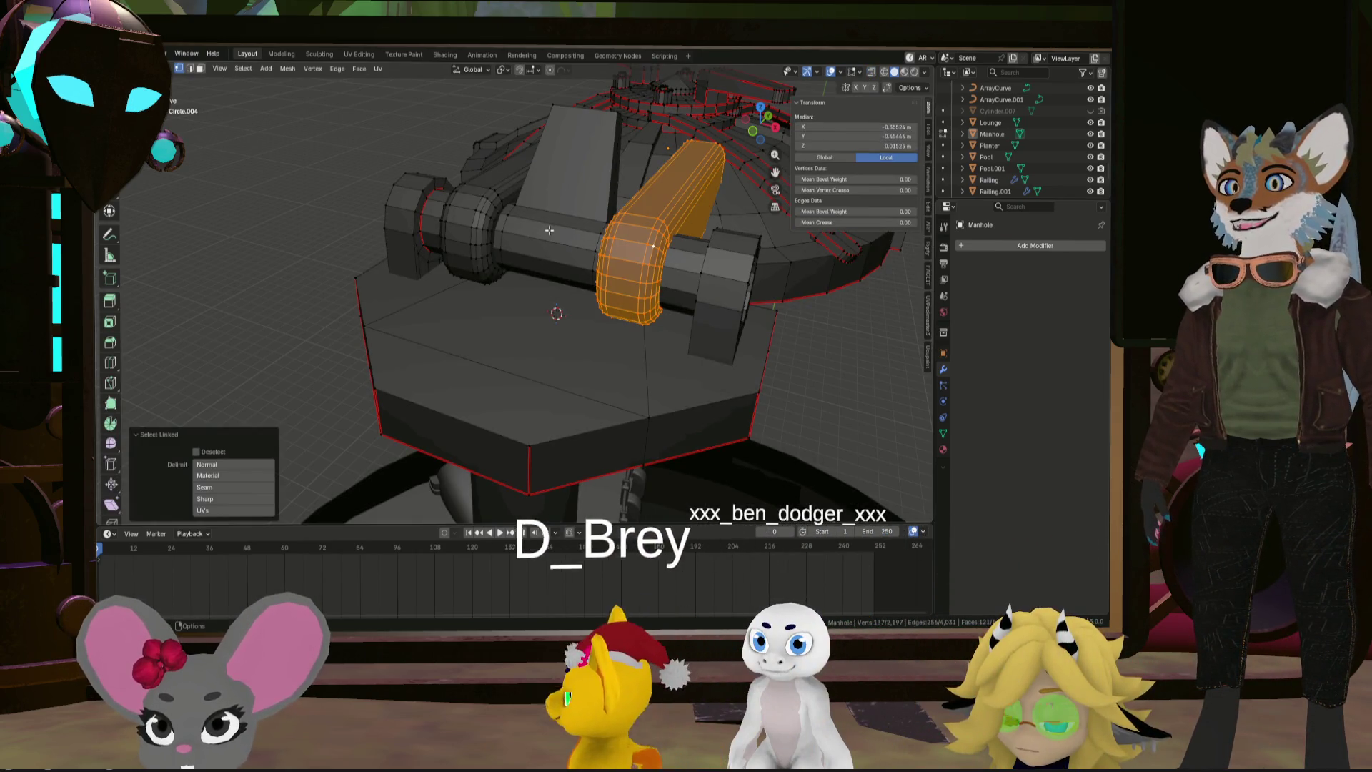
left_click(508, 215)
key("l")
key("l")
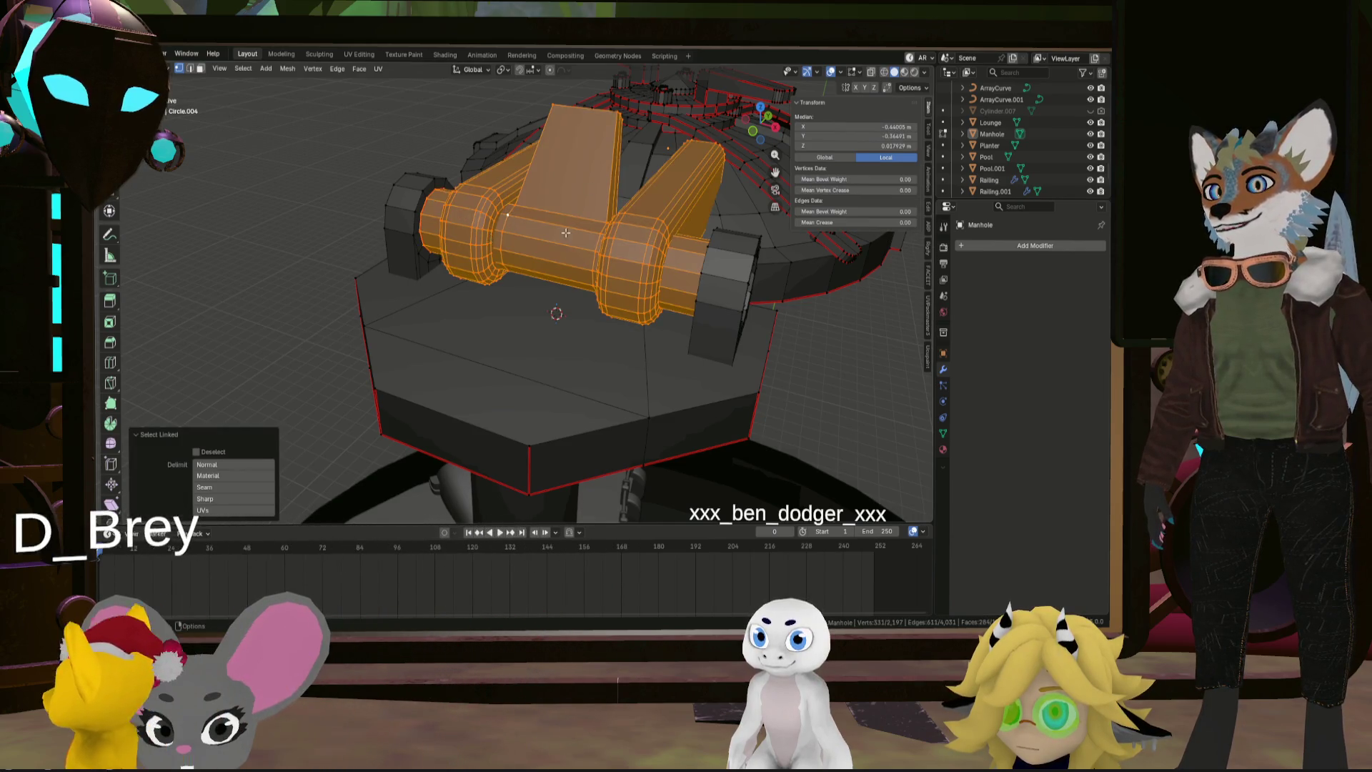
scroll(565, 233, "up", 4)
mouse_move(566, 233)
middle_mouse_down()
mouse_move(755, 205)
mouse_move(477, 404)
mouse_move(488, 391)
mouse_move(499, 415)
mouse_move(576, 406)
mouse_move(589, 379)
mouse_move(697, 314)
middle_mouse_up()
Select the ring's cylinder and hinge arm, then recalculate their normals with Inside ticked
left_click(480, 402)
key("ctrl+l")
left_click(589, 378)
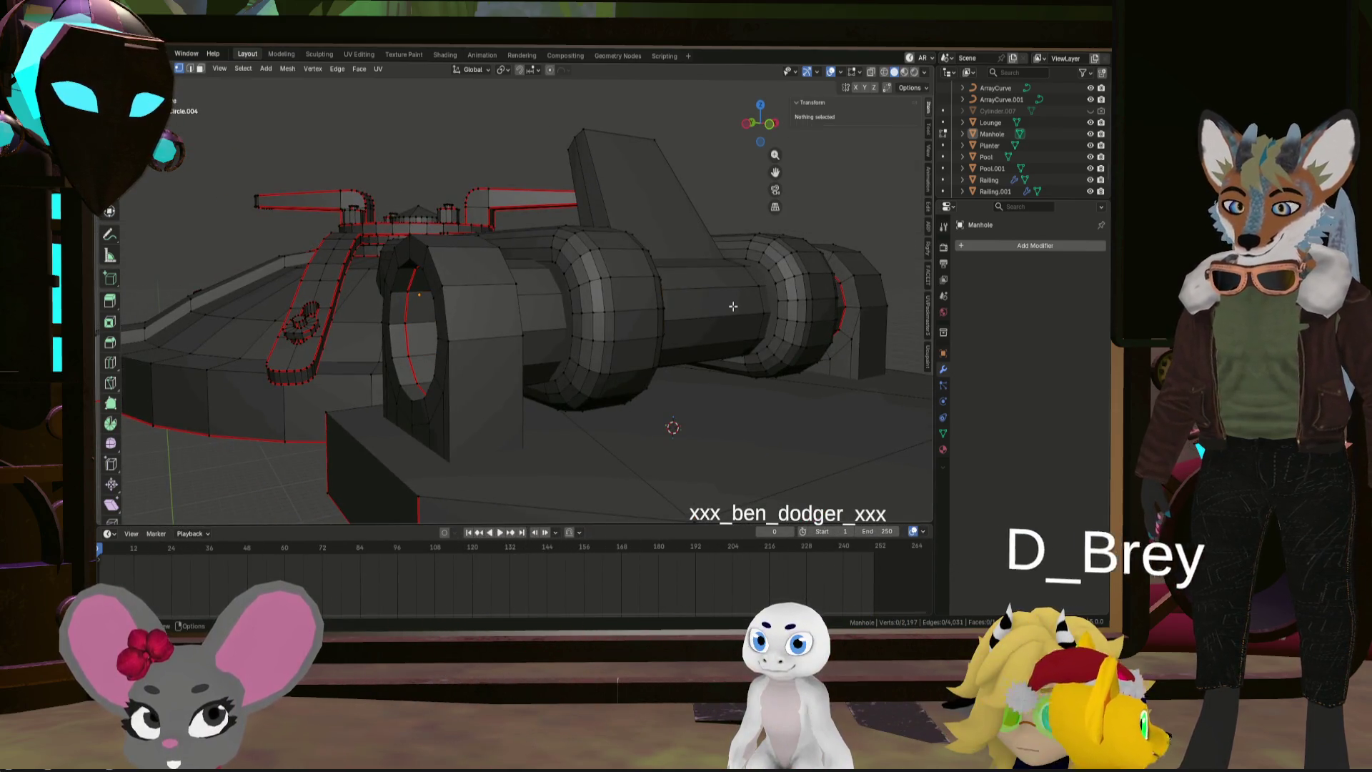
key("l")
mouse_move(733, 306)
middle_mouse_down()
mouse_move(685, 329)
mouse_move(689, 382)
mouse_move(501, 429)
middle_mouse_up()
key("shift+n")
left_click(197, 511)
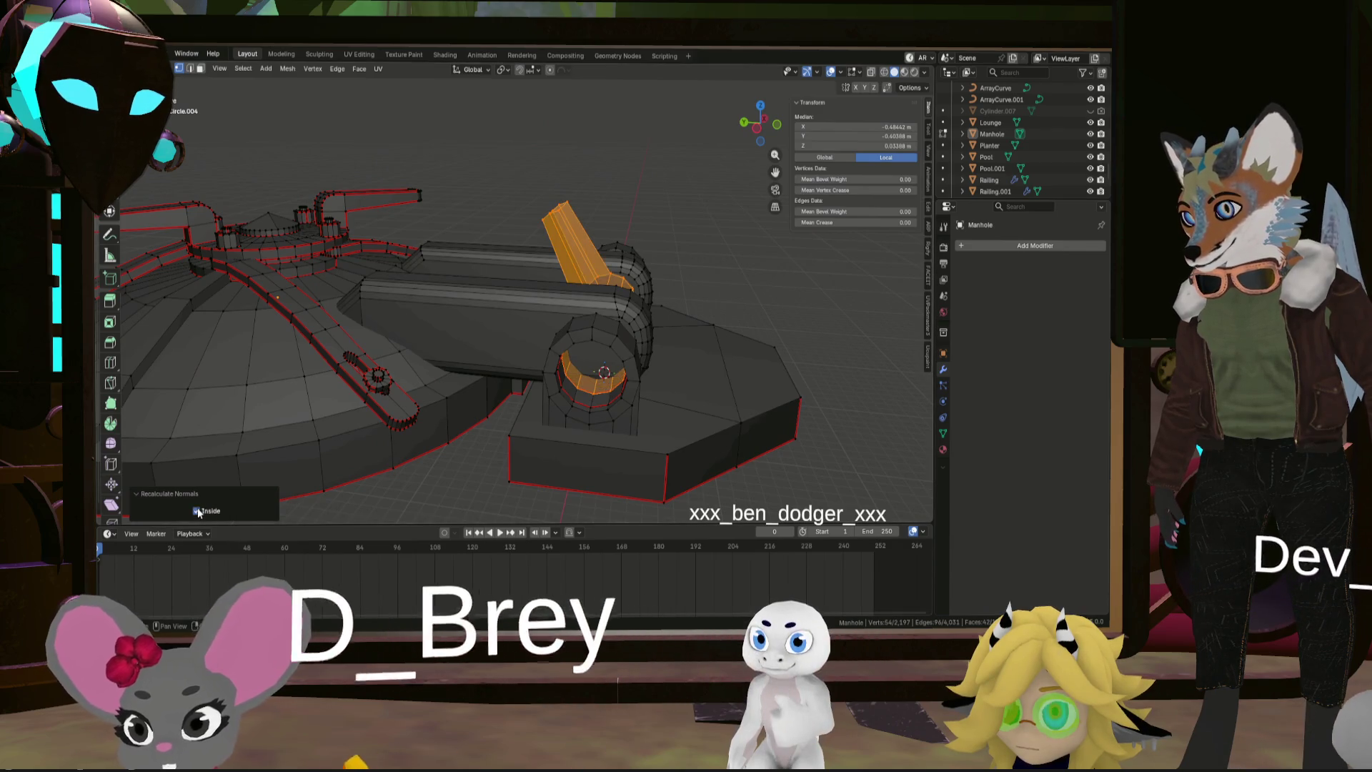
Untick Inside so the normals face outward again, then clear the selection
left_click(212, 510)
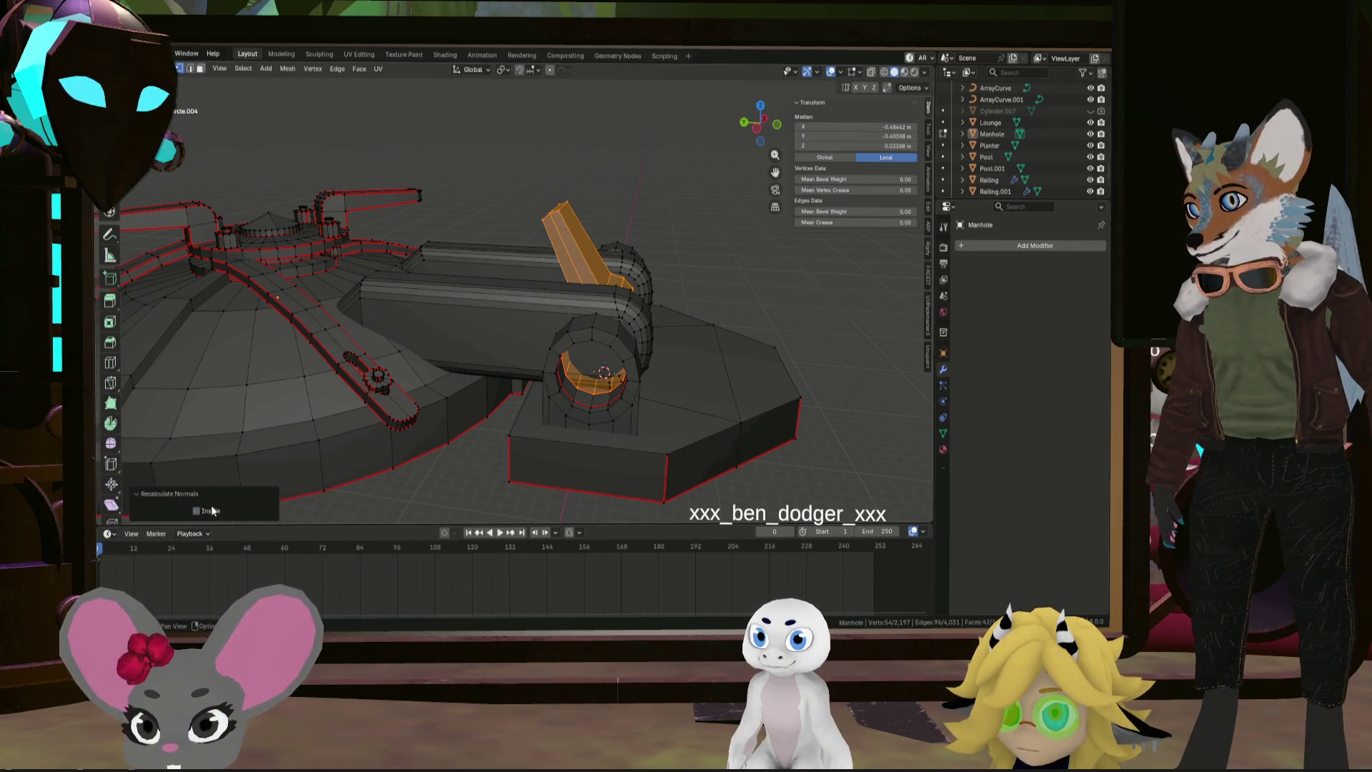
mouse_move(358, 443)
middle_mouse_down()
mouse_move(508, 361)
mouse_move(643, 378)
middle_mouse_up()
key("alt+a")
scroll(736, 389, "up", 5)
mouse_move(735, 388)
middle_mouse_down()
mouse_move(722, 386)
mouse_move(764, 483)
middle_mouse_up()
middle_click_drag(741, 418, 702, 353)
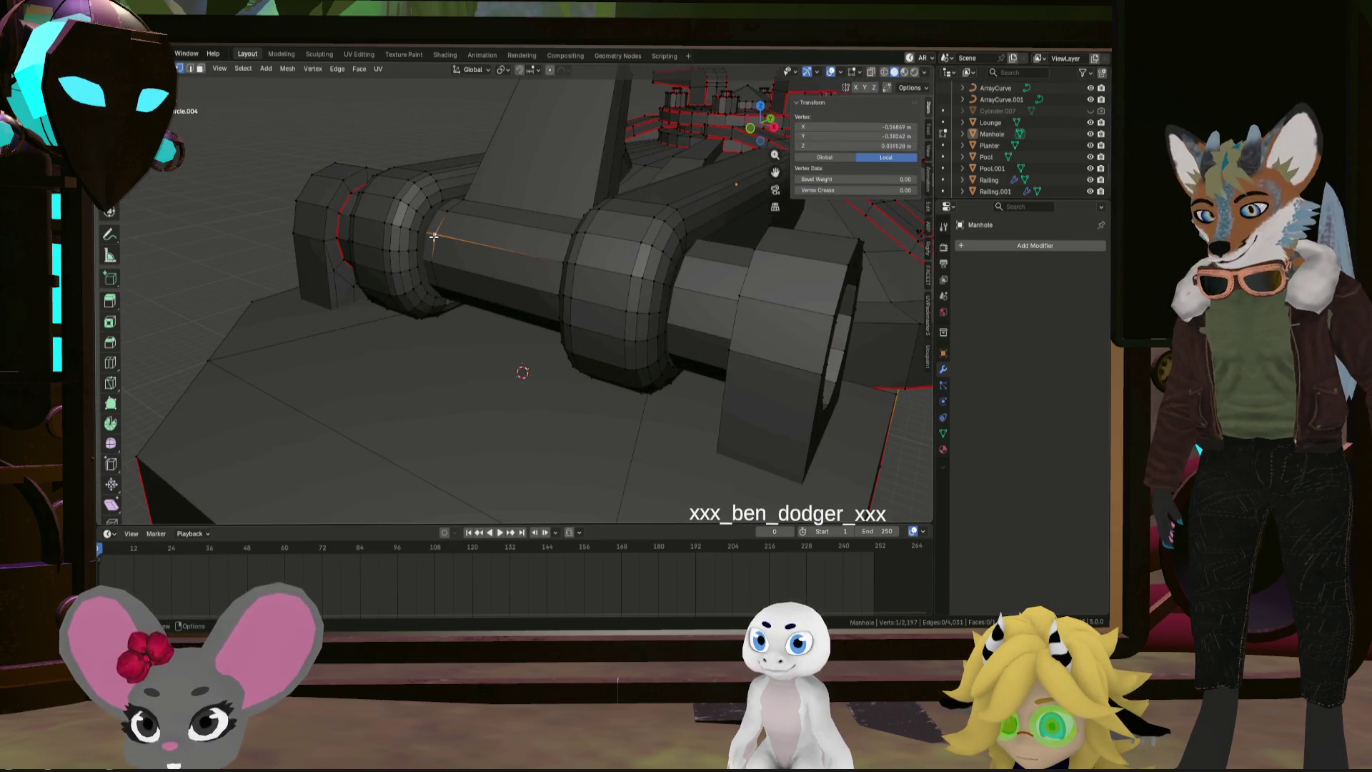
Select the connected end ring and an edge loop inside the ring hole
key("ctrl+l")
scroll(643, 251, "up", 5)
middle_click_drag(643, 251, 608, 248)
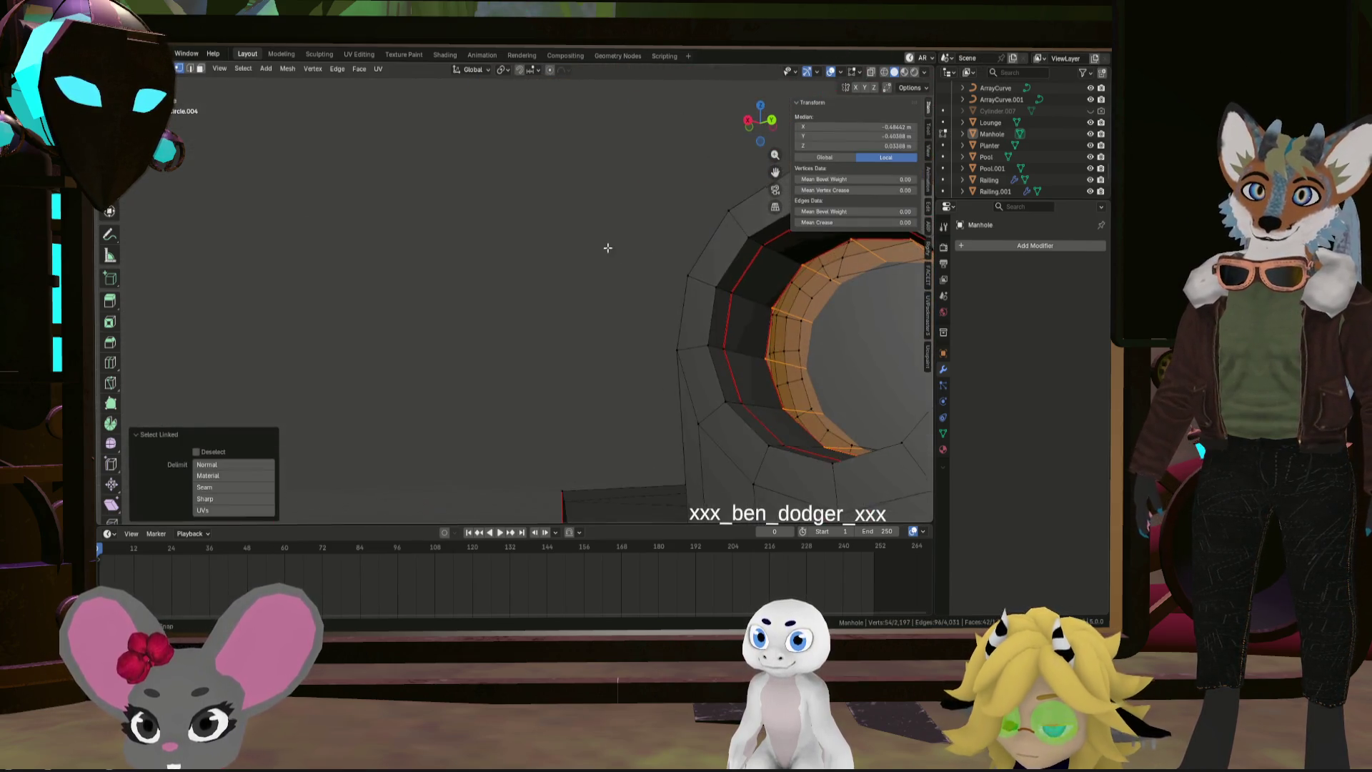
left_click(803, 264, "alt")
middle_click_drag(811, 270, 793, 276)
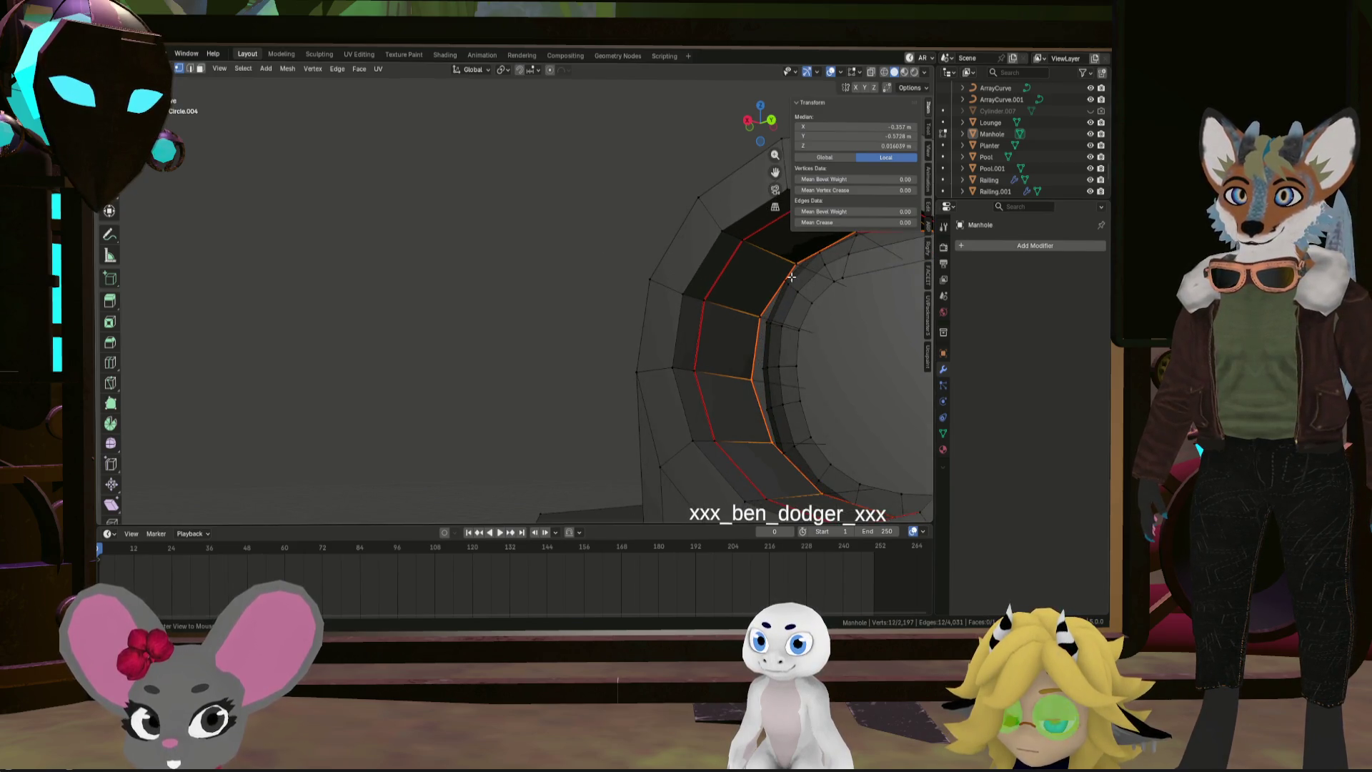
left_click(767, 318)
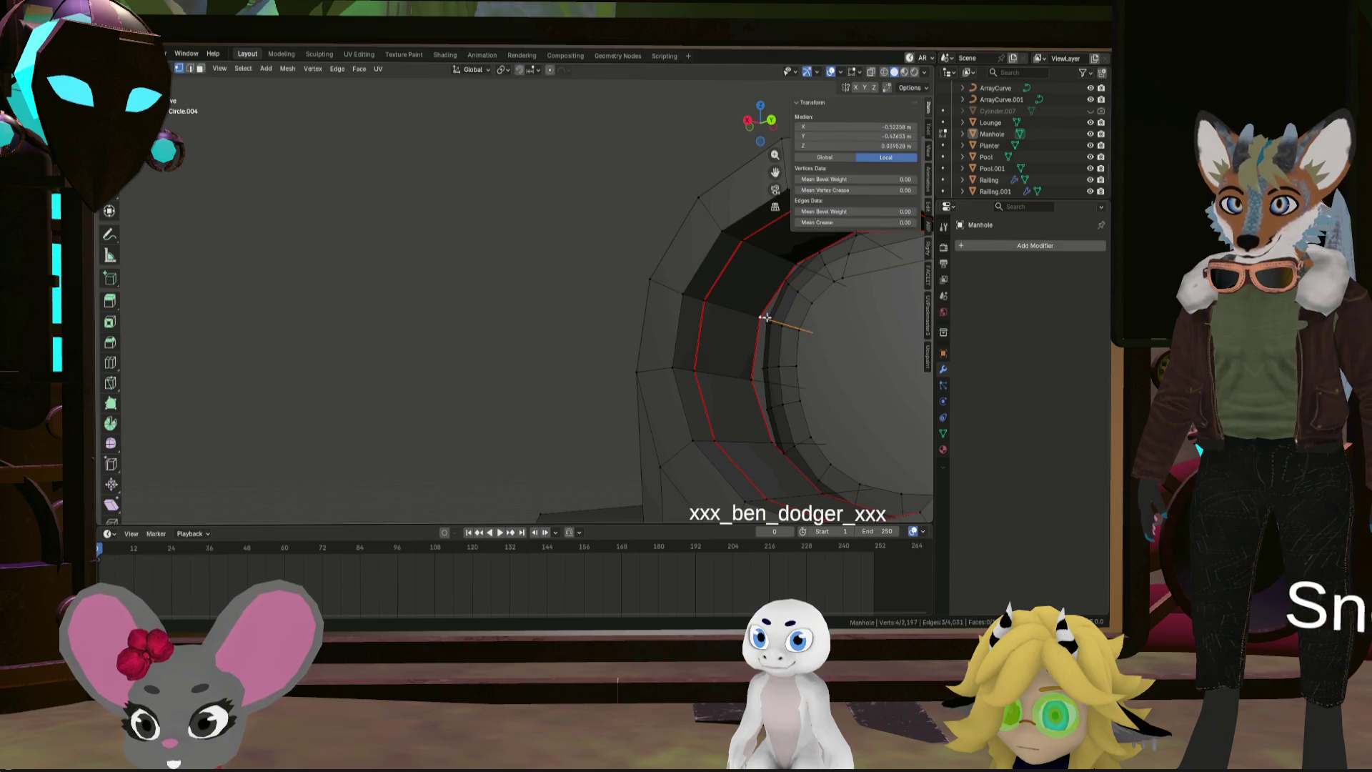
middle_click_drag(768, 317, 750, 334)
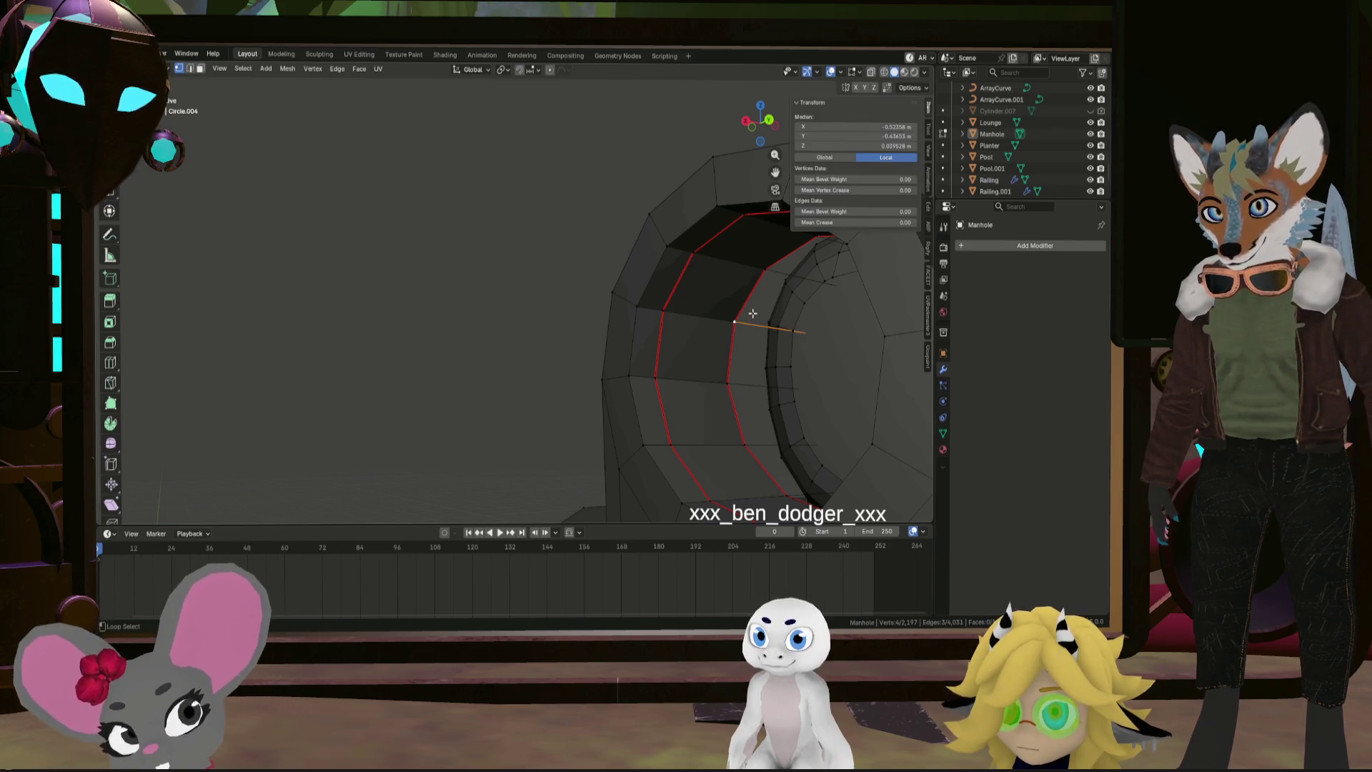
key("Escape")
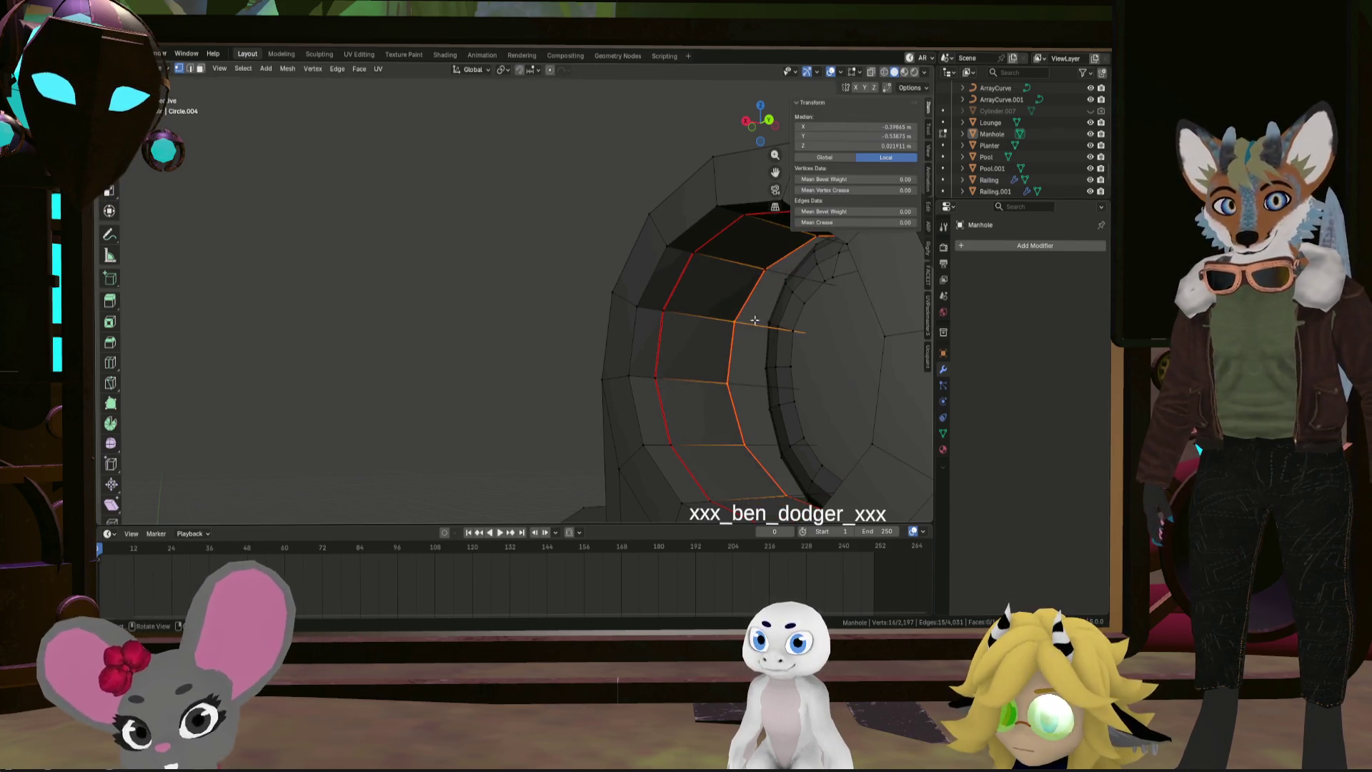
mouse_move(753, 313)
middle_mouse_down()
mouse_move(899, 370)
mouse_move(804, 366)
mouse_move(819, 344)
mouse_move(813, 369)
middle_mouse_up()
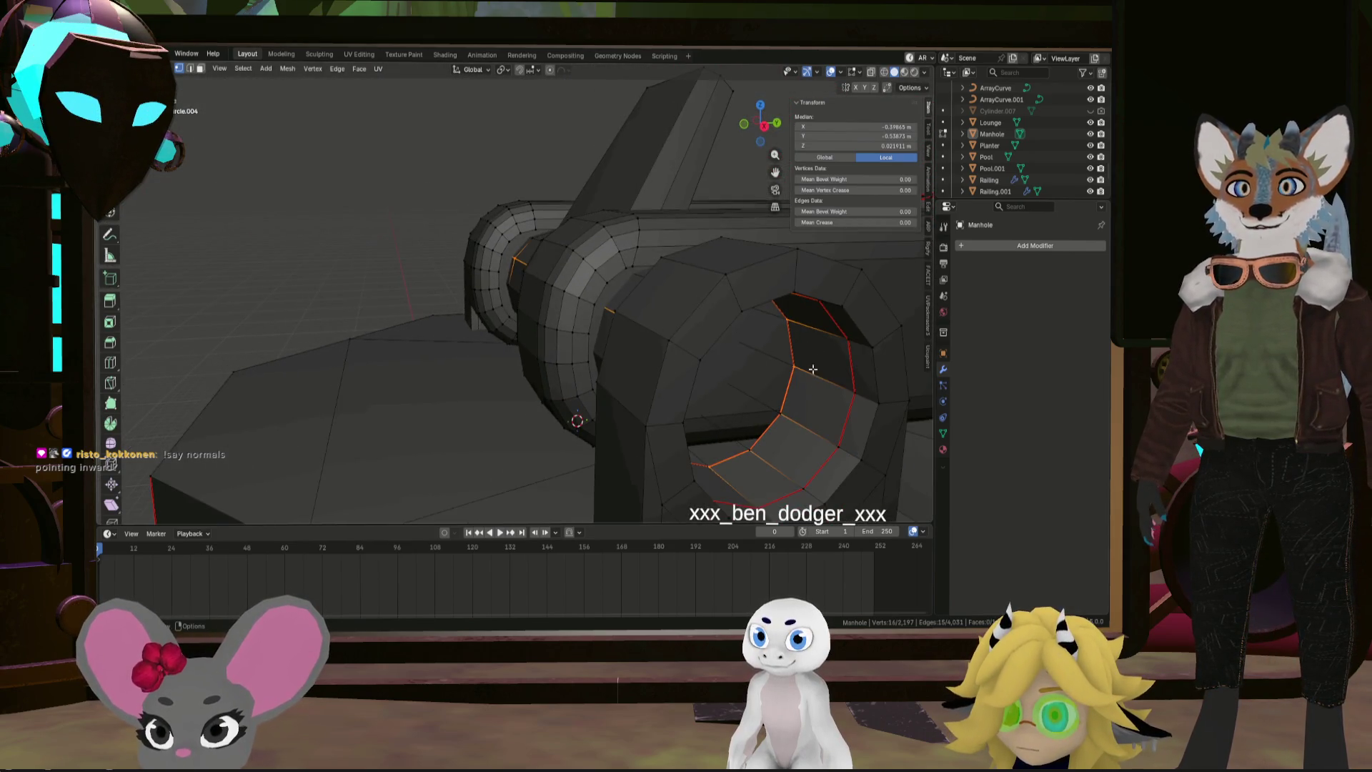
left_click(842, 72)
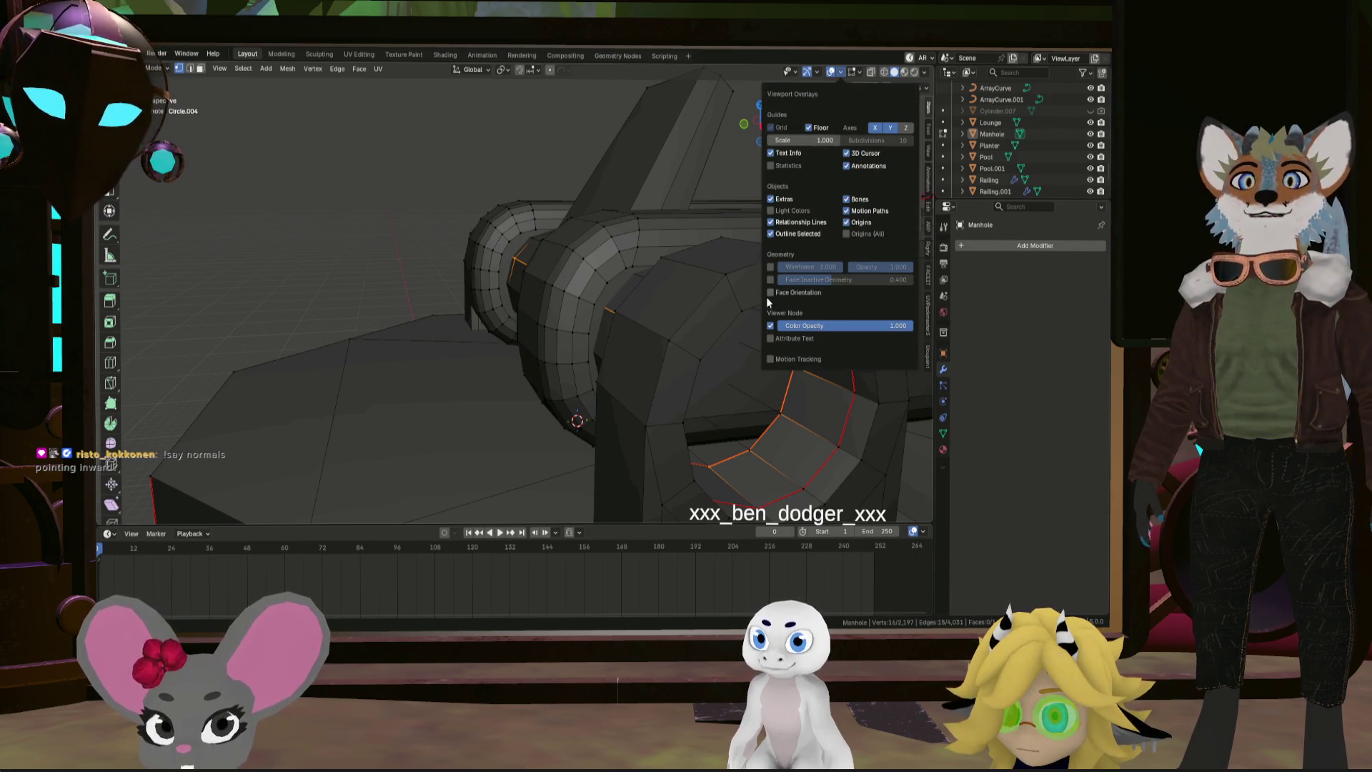
scroll(408, 214, "down", 5)
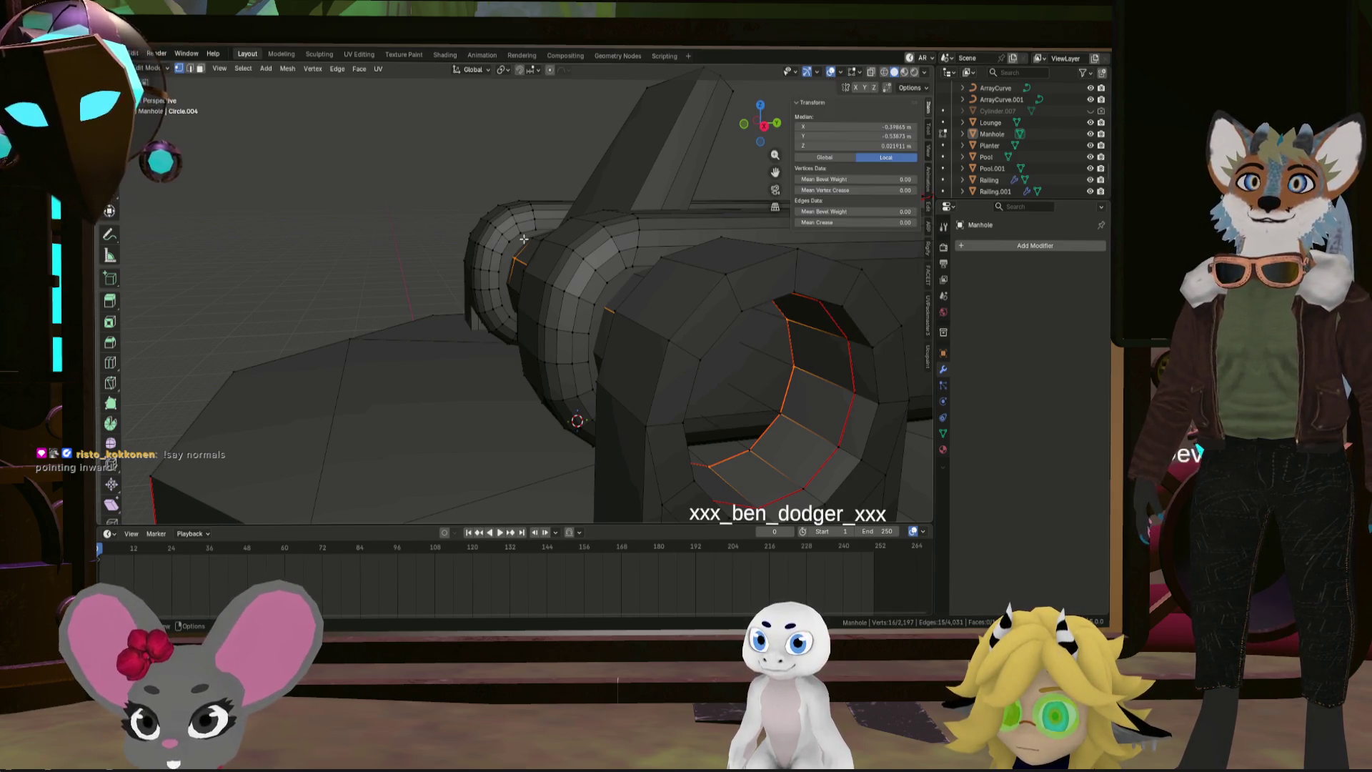
mouse_move(694, 256)
middle_mouse_down()
mouse_move(533, 239)
mouse_move(528, 276)
mouse_move(492, 308)
mouse_move(611, 255)
mouse_move(645, 265)
mouse_move(698, 239)
middle_mouse_up()
key("Tab")
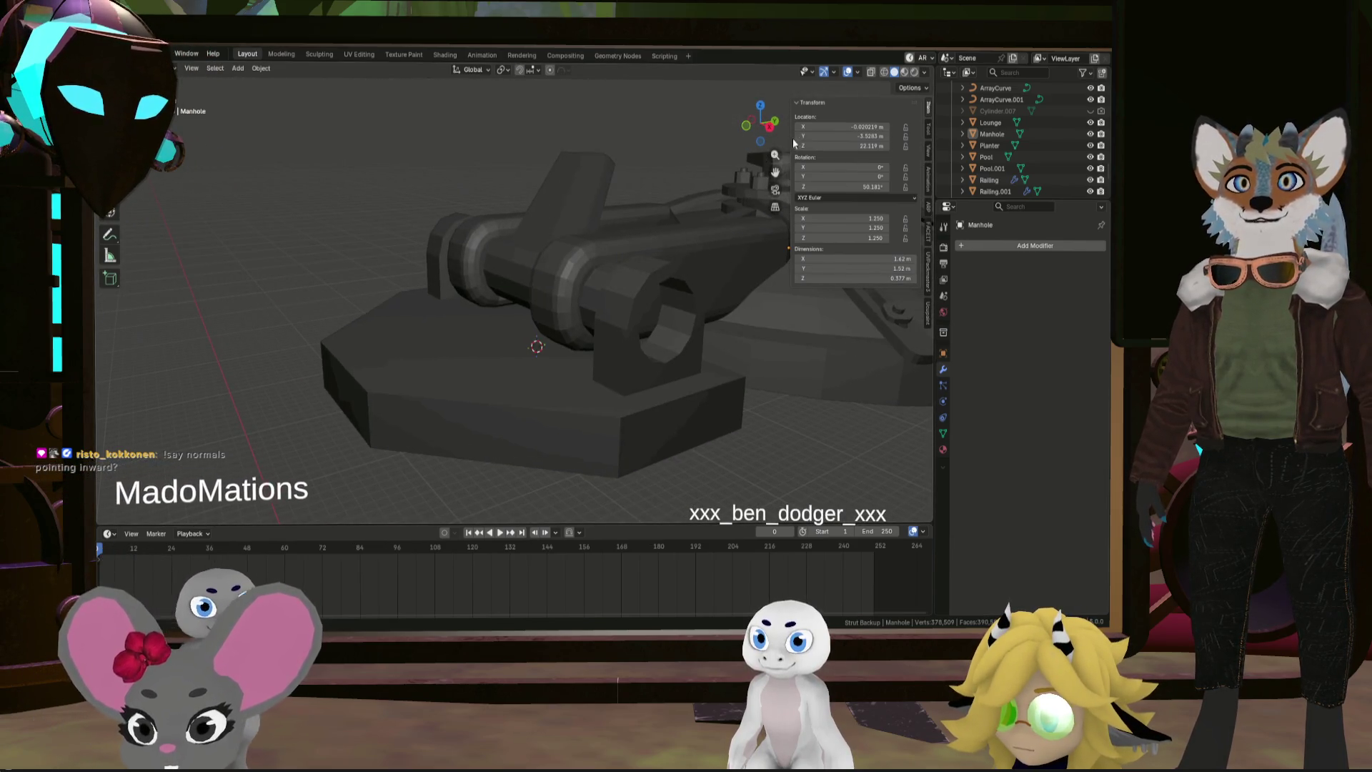
key("Tab")
left_click(841, 72)
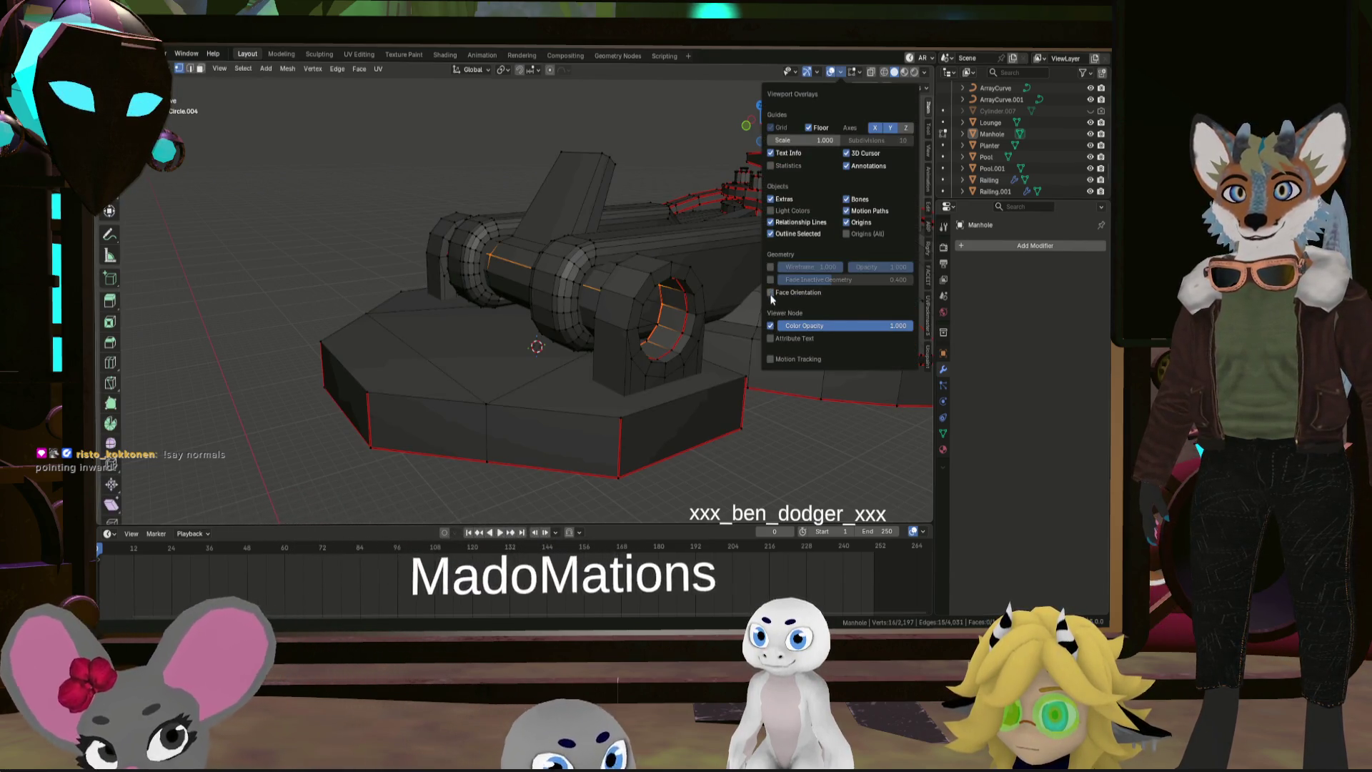
key("n")
scroll(645, 321, "up", 5)
key("alt+a")
mouse_move(645, 321)
middle_mouse_down()
mouse_move(643, 303)
mouse_move(628, 322)
mouse_move(652, 334)
mouse_move(858, 303)
mouse_move(870, 319)
mouse_move(733, 283)
mouse_move(808, 293)
mouse_move(791, 267)
mouse_move(812, 291)
mouse_move(551, 201)
middle_mouse_up()
mouse_move(757, 285)
middle_mouse_down()
mouse_move(438, 221)
mouse_move(537, 100)
middle_mouse_up()
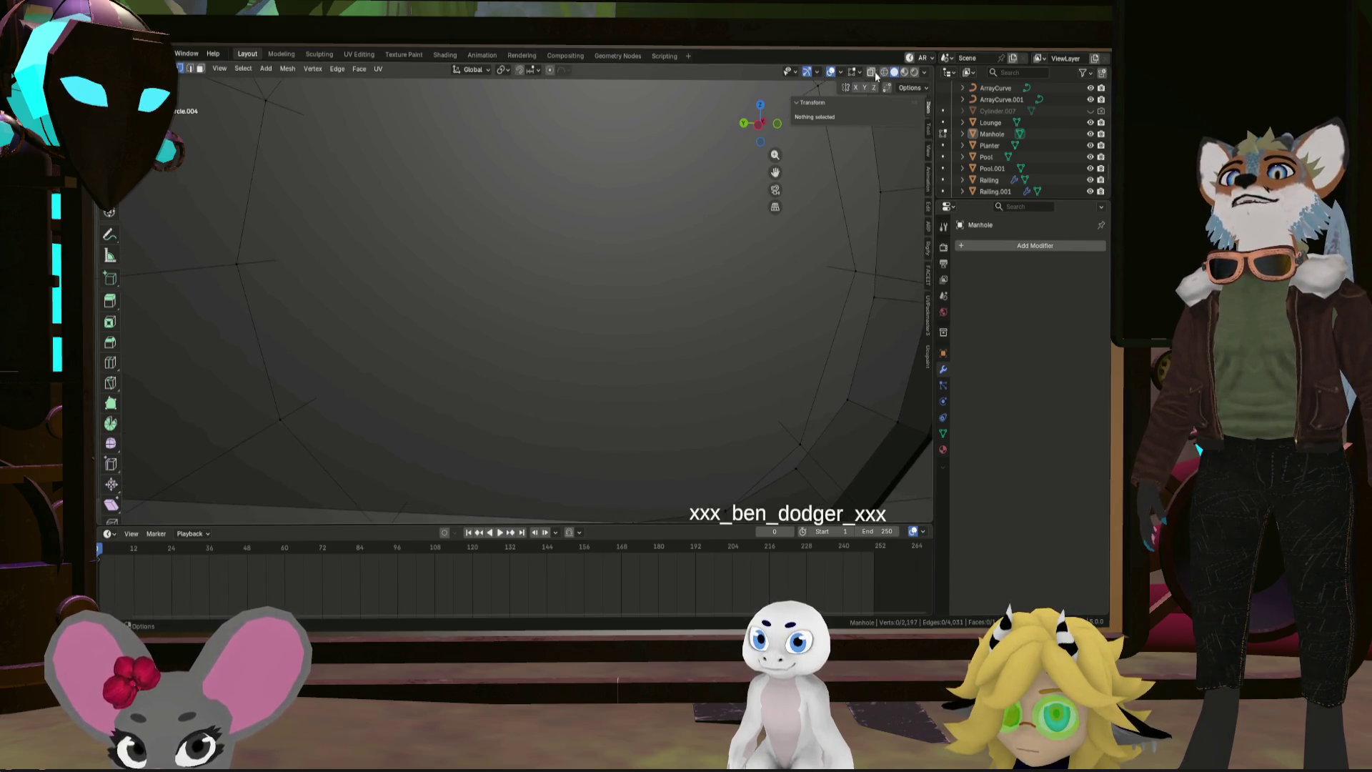
Select the entire hex nut on the hinge pipe end from a face on its outer wall with Ctrl+L
left_click(542, 281, "alt")
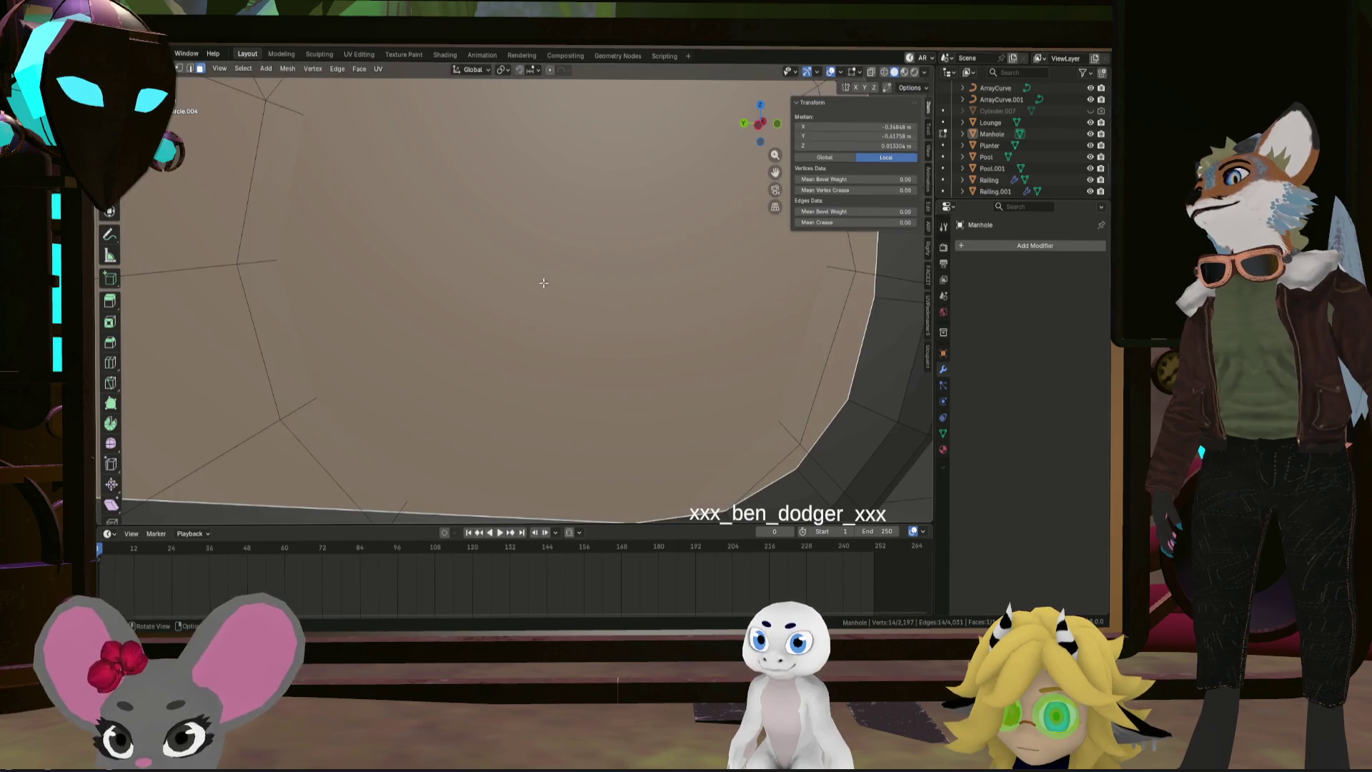
mouse_move(542, 280)
middle_mouse_down()
mouse_move(653, 267)
mouse_move(684, 290)
mouse_move(475, 356)
mouse_move(496, 312)
mouse_move(719, 322)
mouse_move(637, 327)
middle_mouse_up()
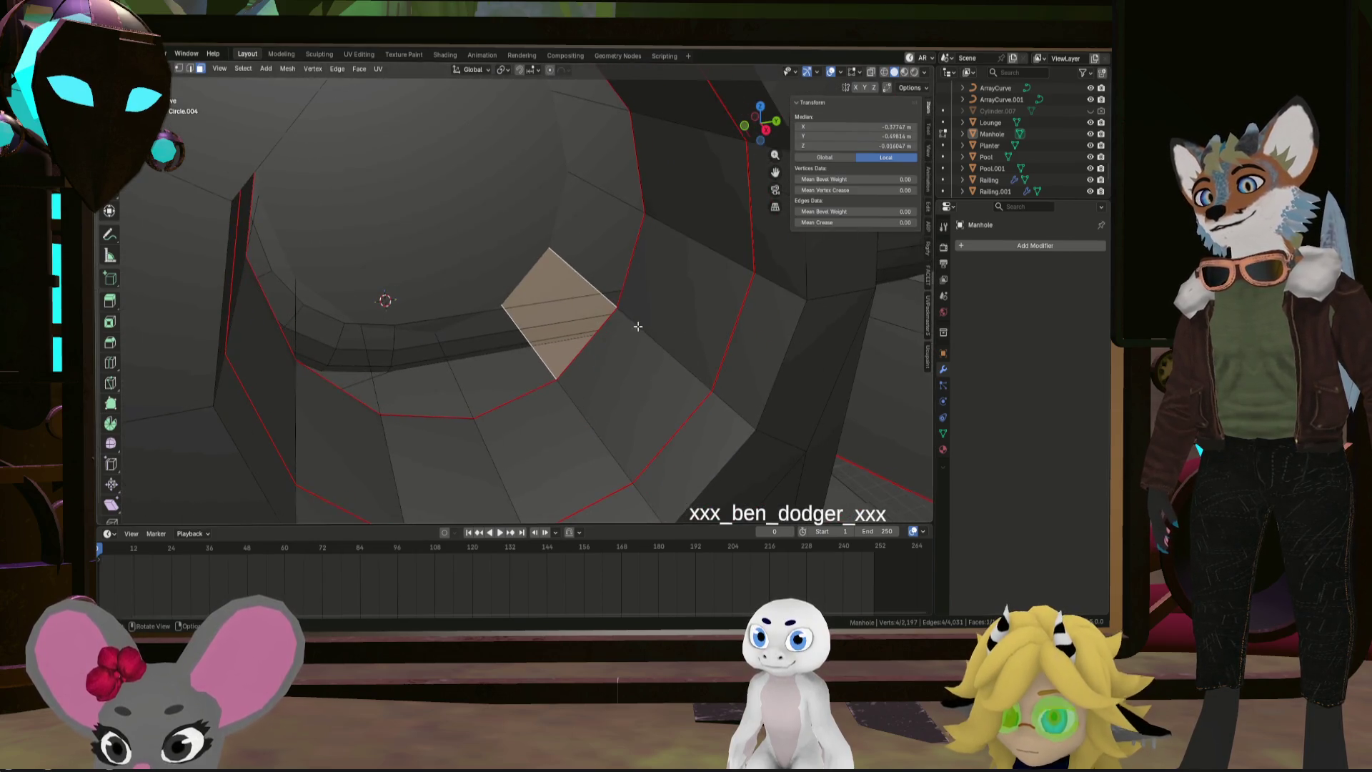
middle_click_drag(611, 269, 623, 269)
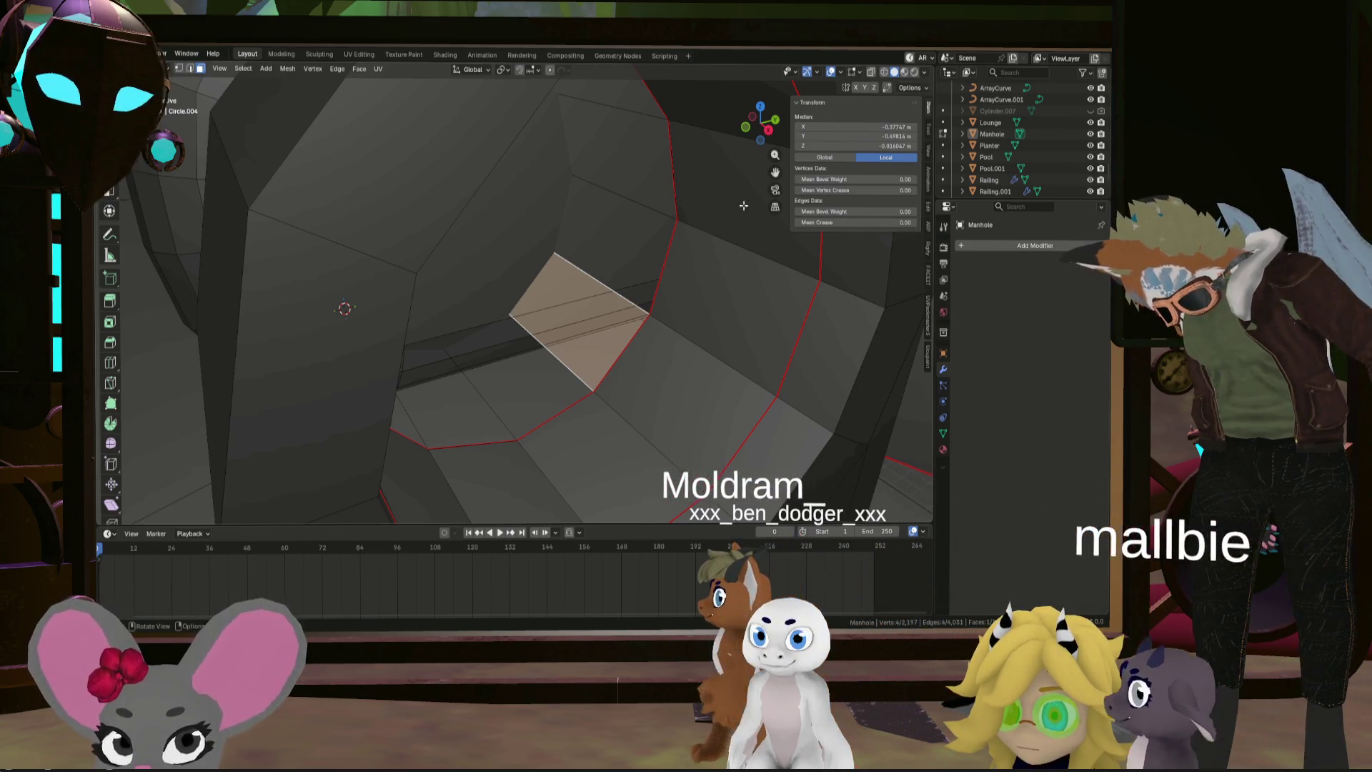
scroll(659, 279, "up", 5)
scroll(638, 283, "down", 10)
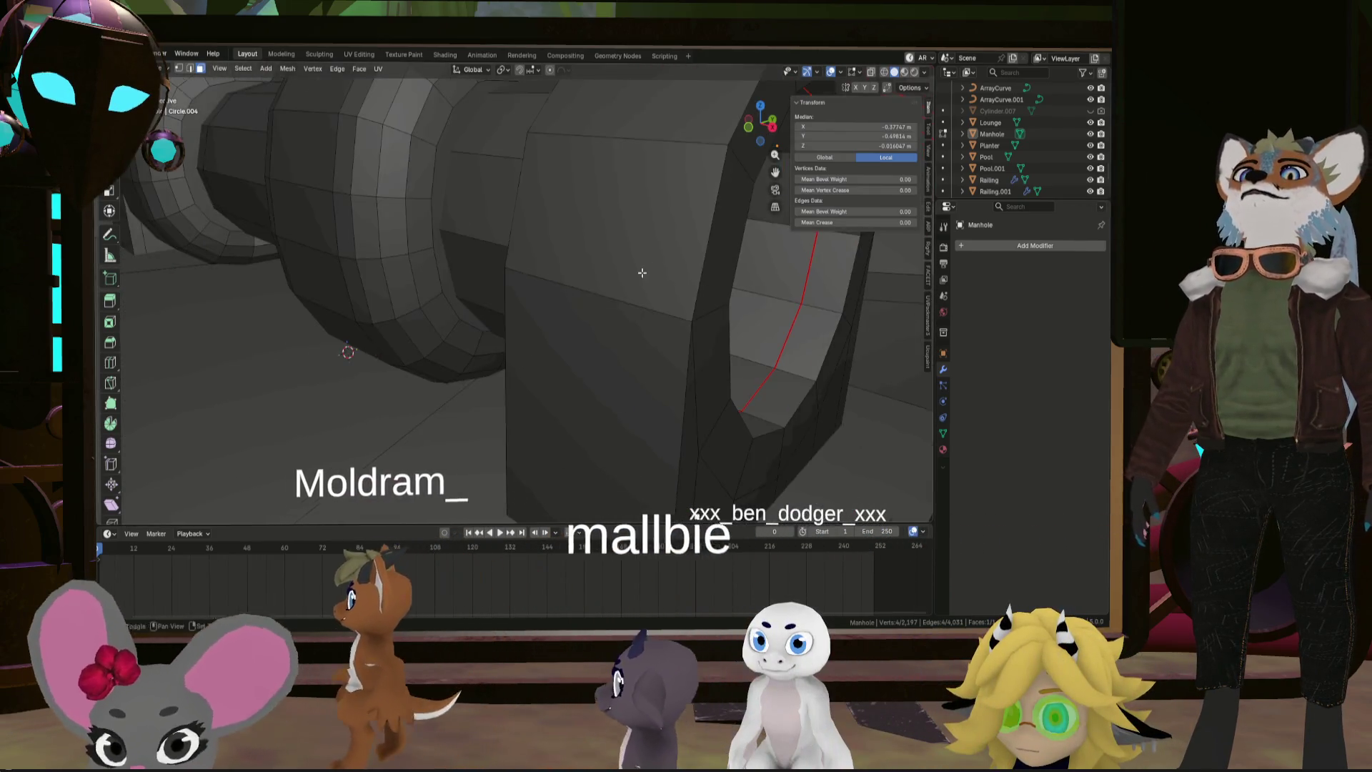
left_click(575, 377)
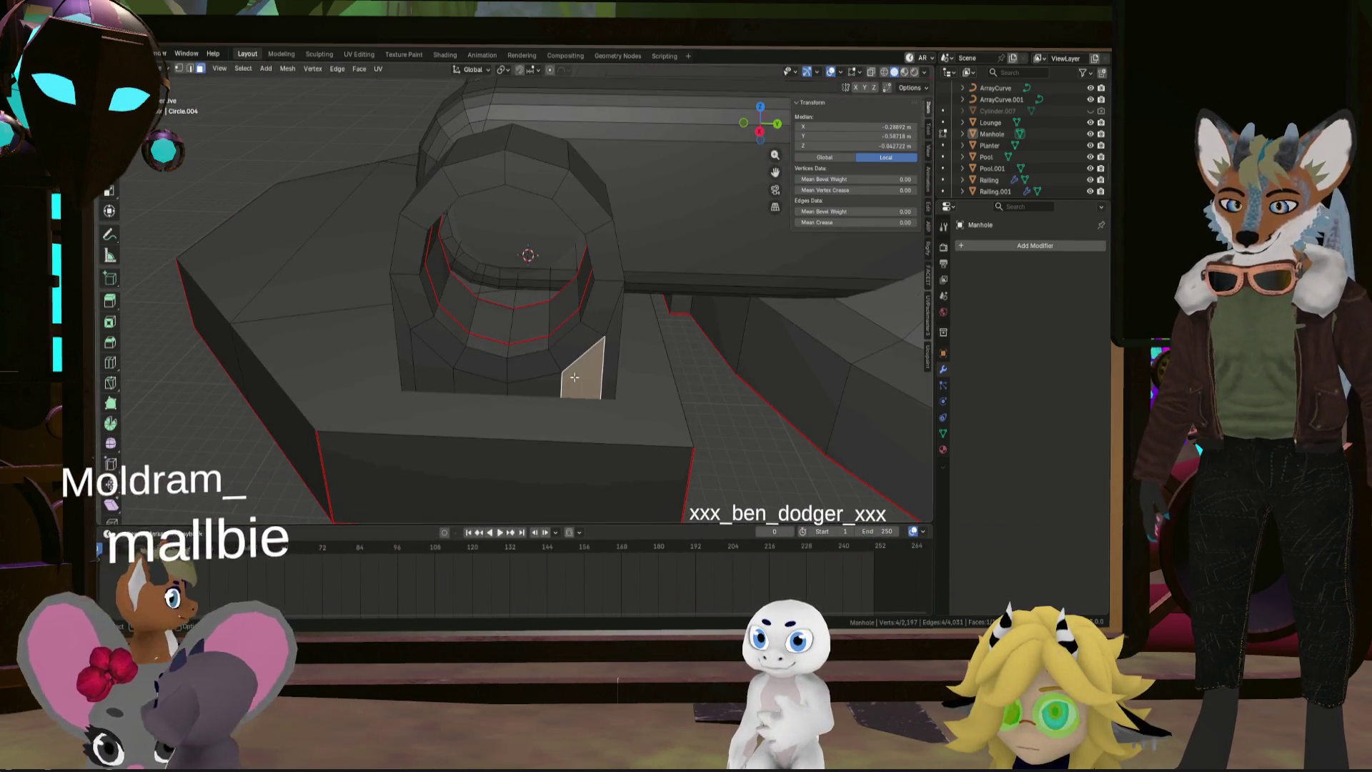
key("ctrl+l")
middle_click_drag(575, 377, 615, 272)
Move the hex nut to a new spot and pick the ring around the pipe opening
key("g")
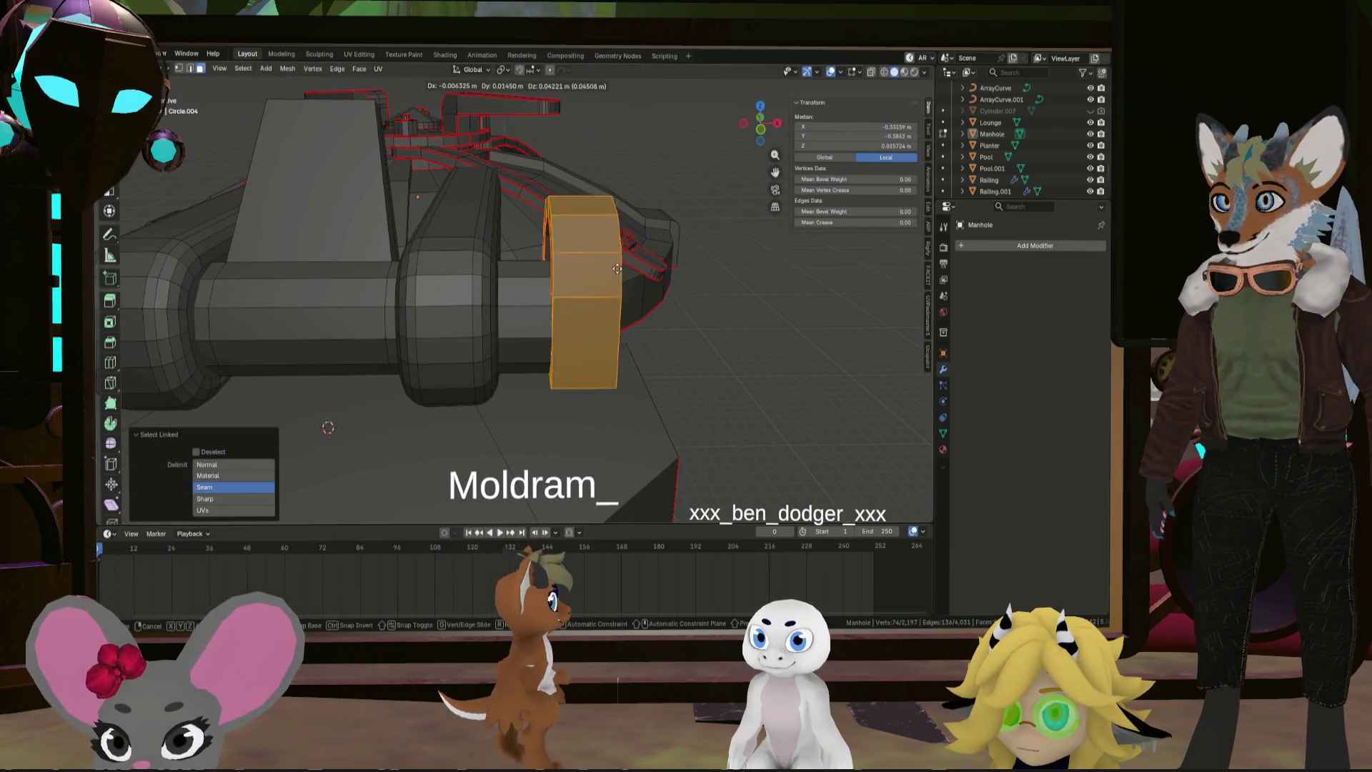
left_click(624, 312)
middle_click_drag(614, 200, 630, 294)
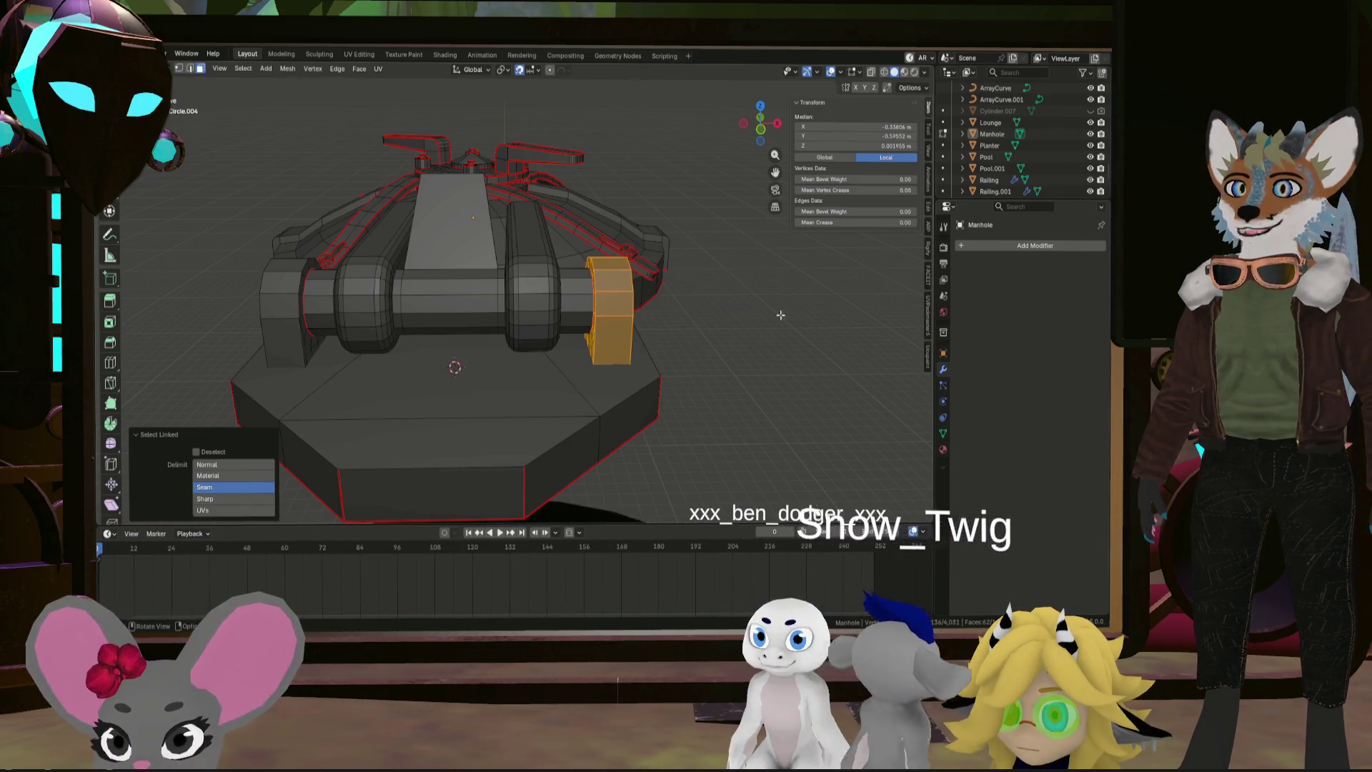
middle_click_drag(781, 315, 513, 248)
left_click(514, 247, "ctrl")
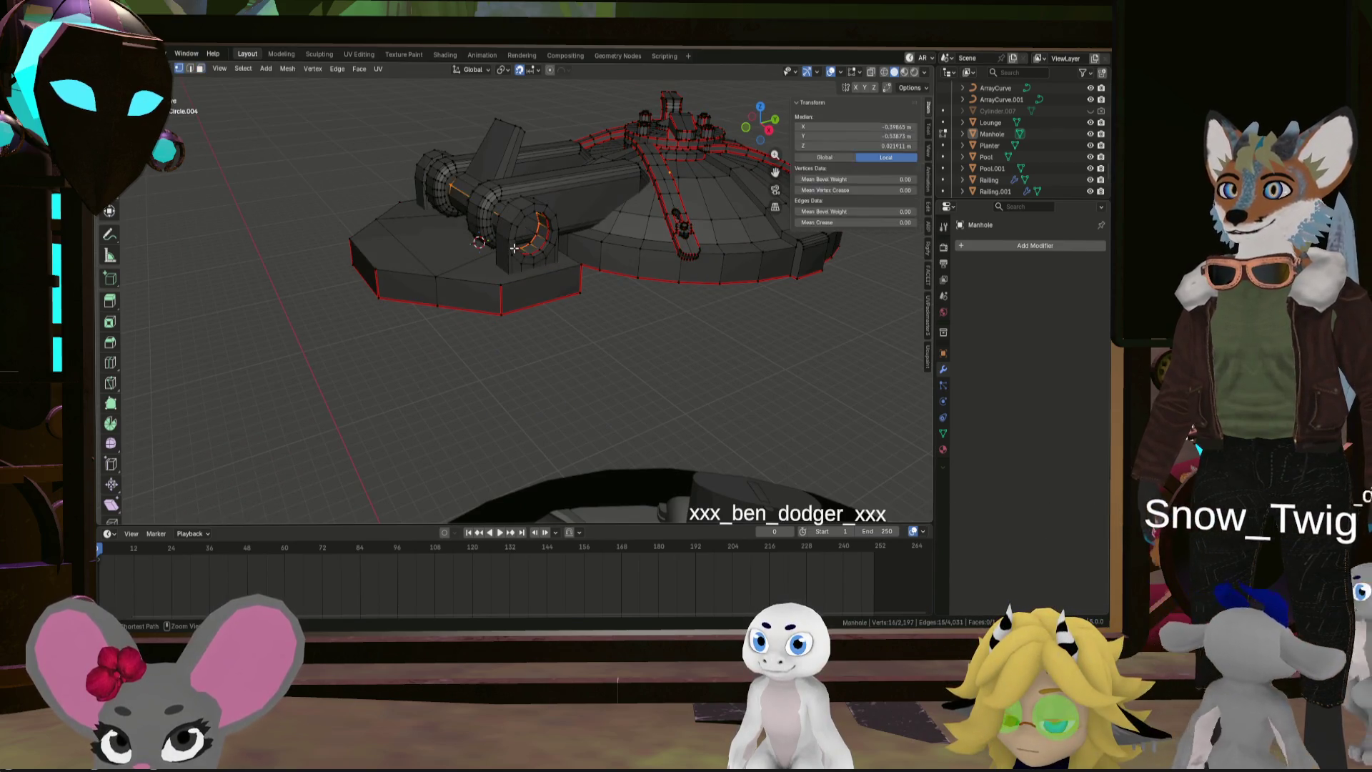
Undo and redo the selection back down to one ring, then select the hex nut with L
key("ctrl+z")
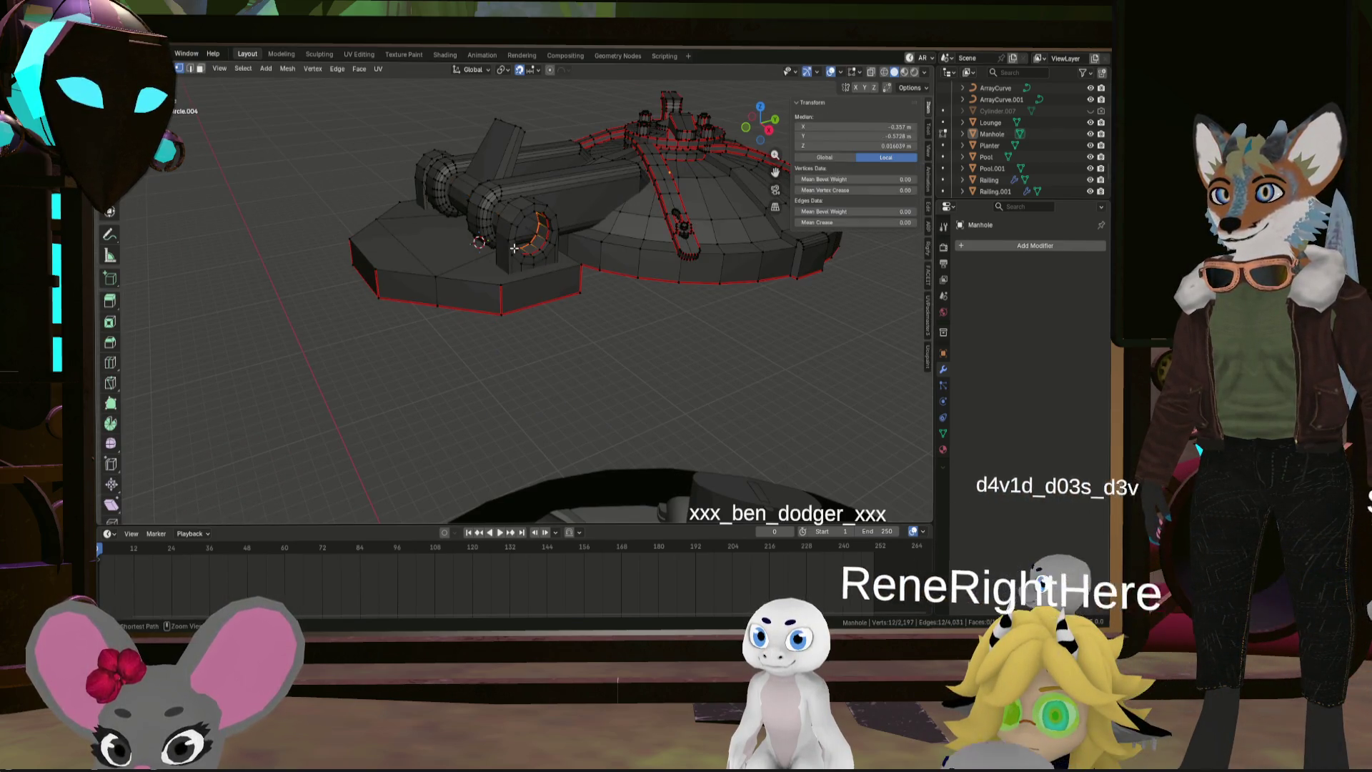
key("ctrl+shift+z")
key("ctrl+z")
key("ctrl+z")
key("ctrl+shift+z")
key("ctrl+z")
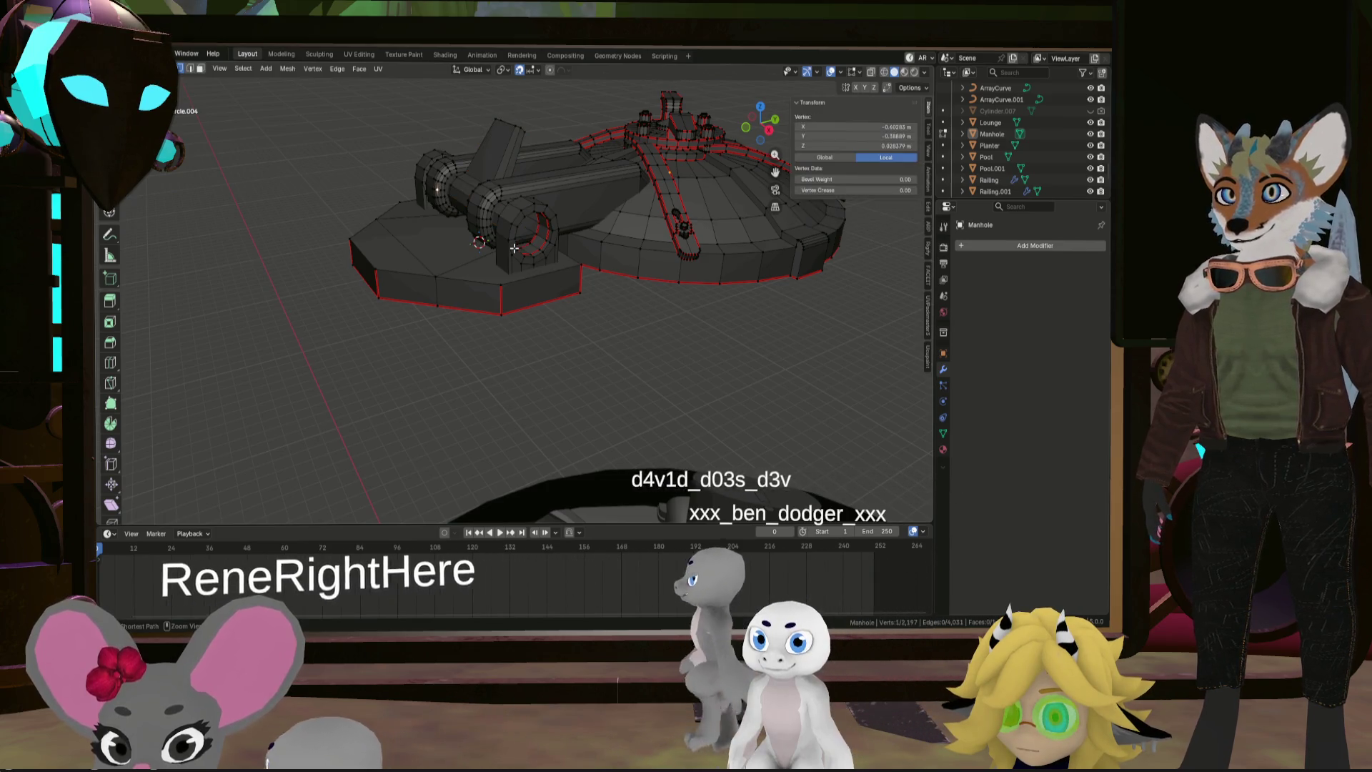
key("ctrl+z")
key("ctrl+z")
key("ctrl+z")
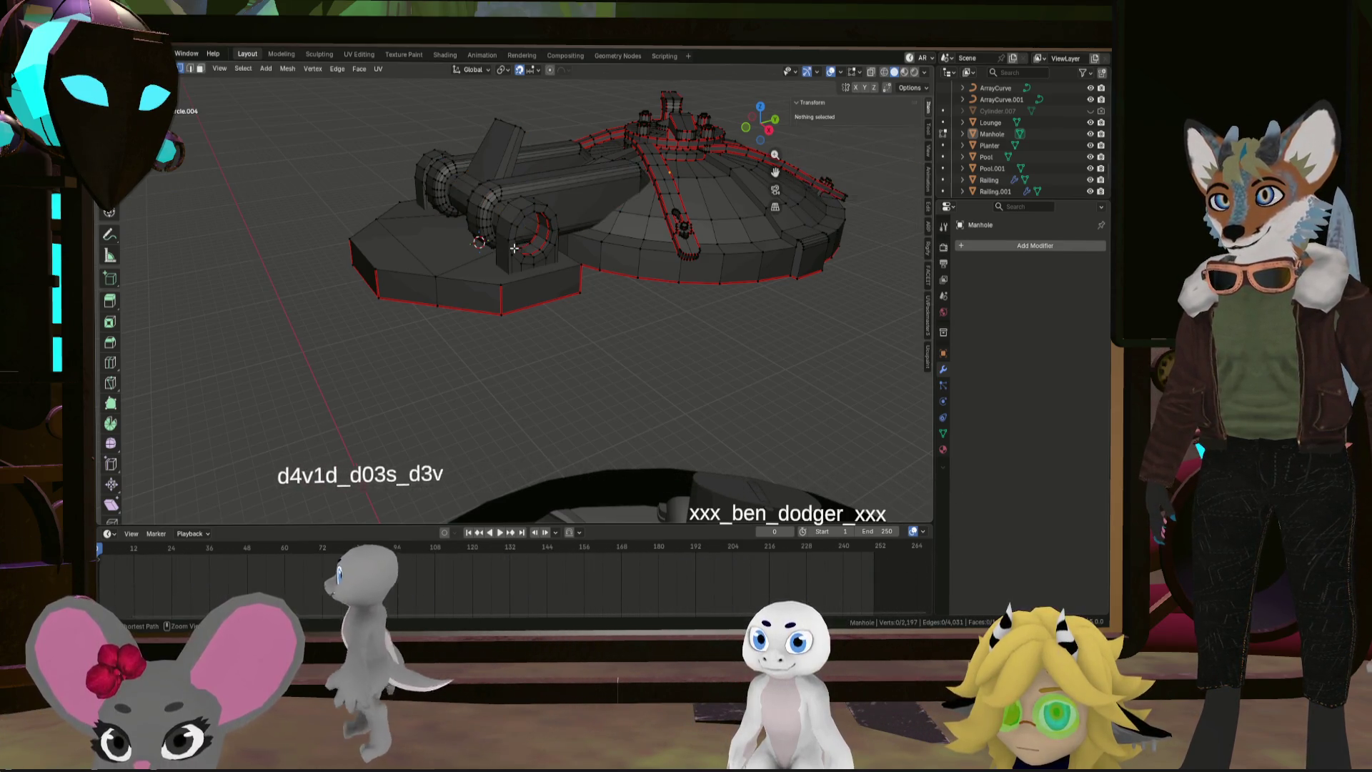
key("ctrl+shift+z")
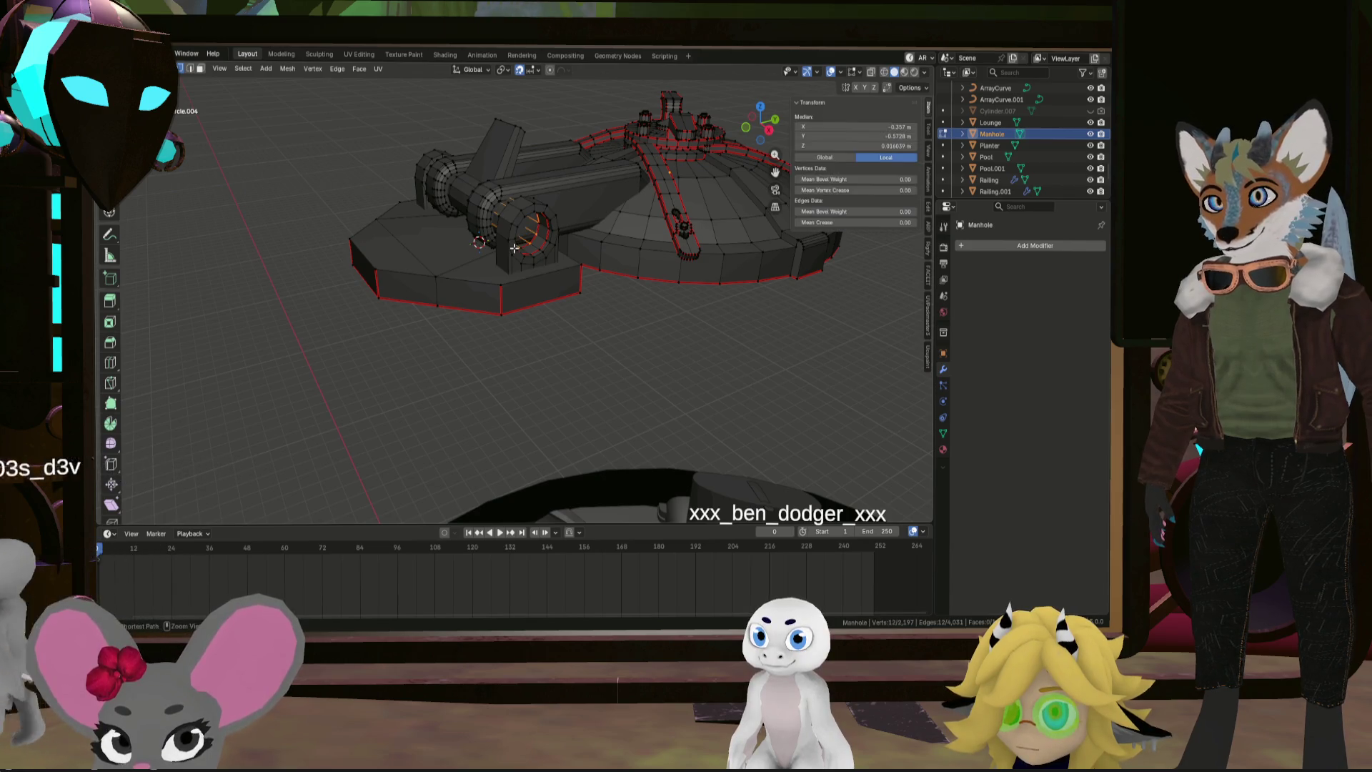
mouse_move(514, 248)
middle_mouse_down()
mouse_move(550, 268)
mouse_move(546, 282)
mouse_move(473, 334)
mouse_move(504, 305)
middle_mouse_up()
key("ctrl+z")
key("l")
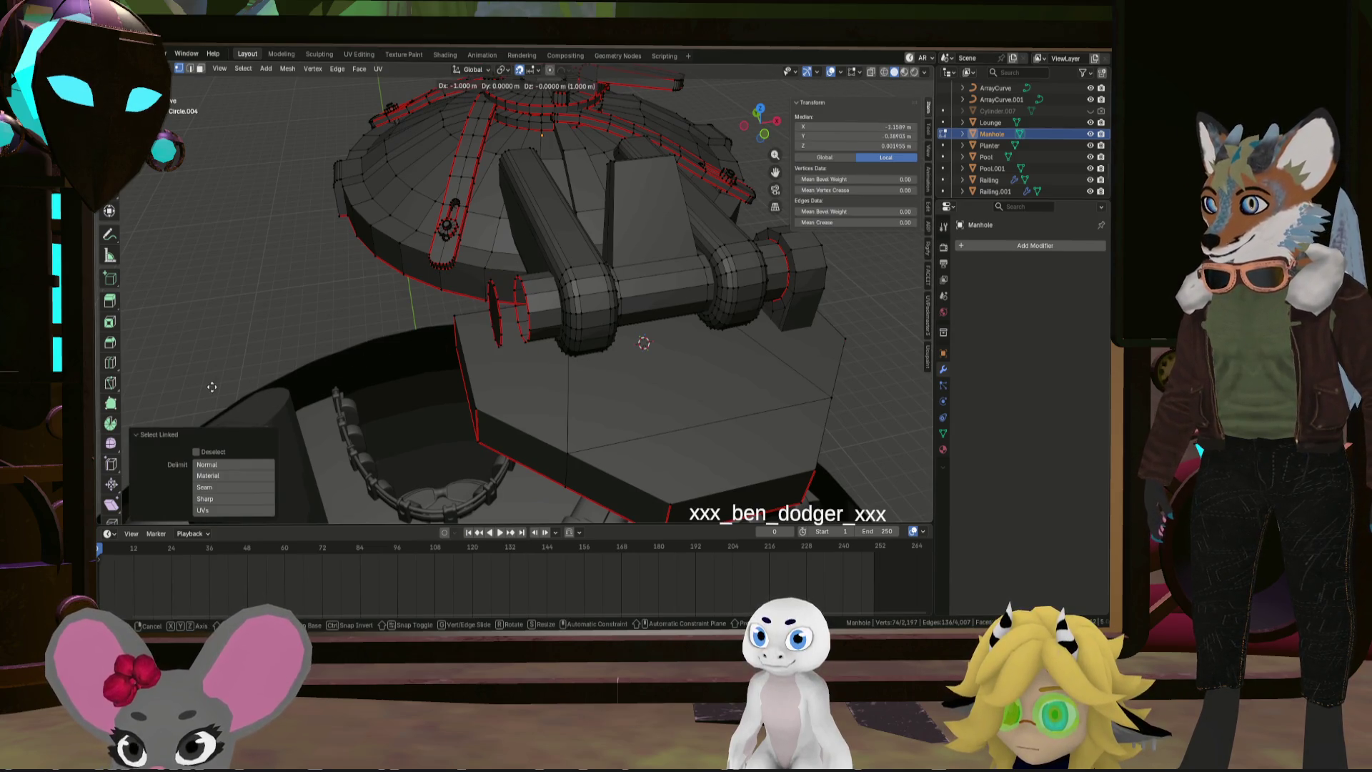
Confirm the nut's 1 m move along negative X and bridge the cylinder rim to its knuckle
key("Return")
middle_click_drag(213, 387, 466, 319)
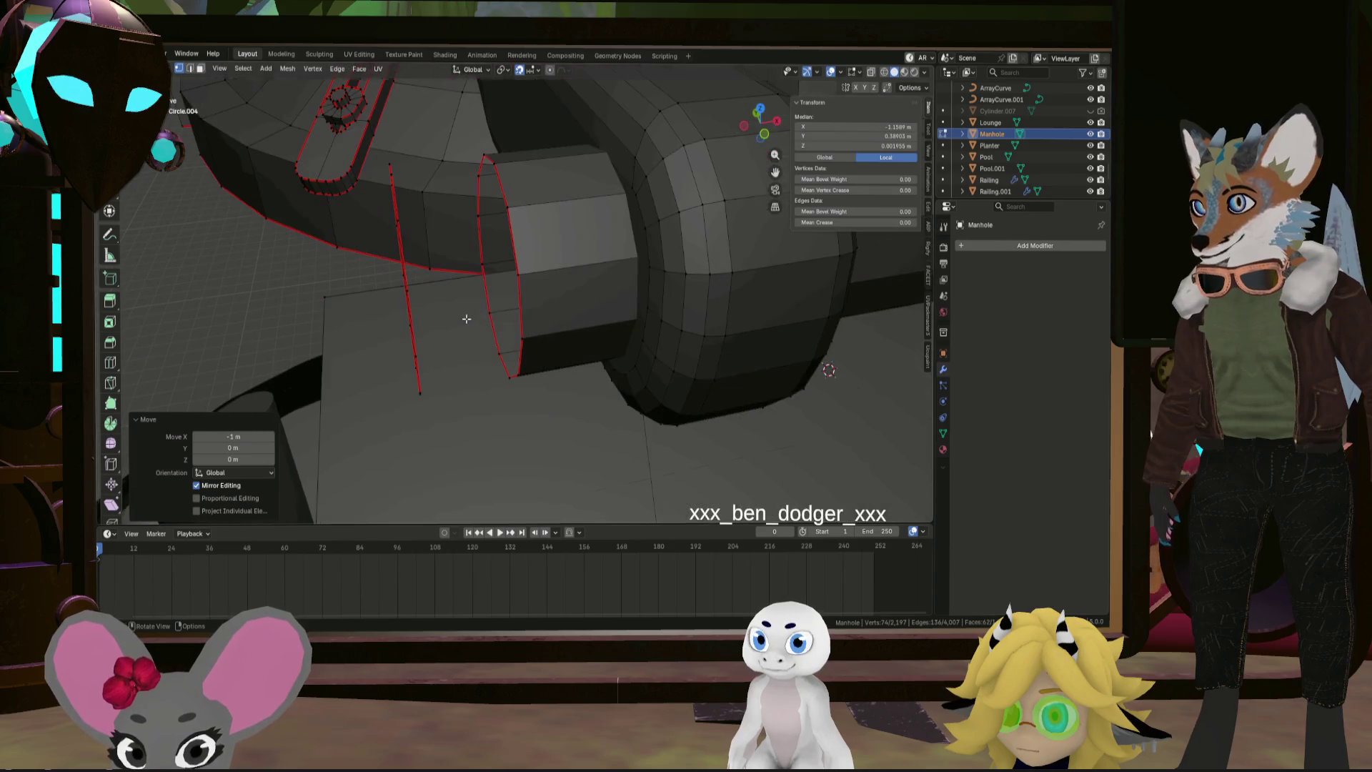
left_click(520, 296, "alt")
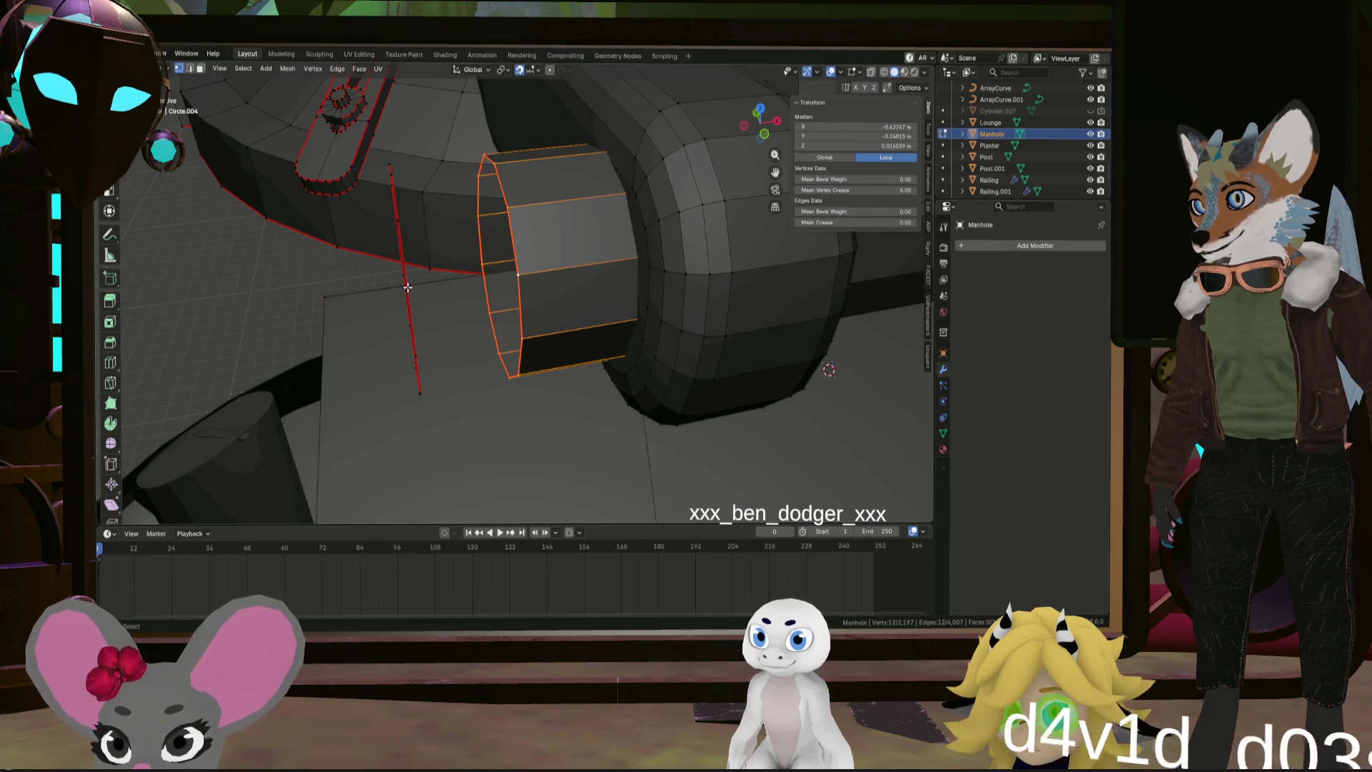
right_click(461, 289)
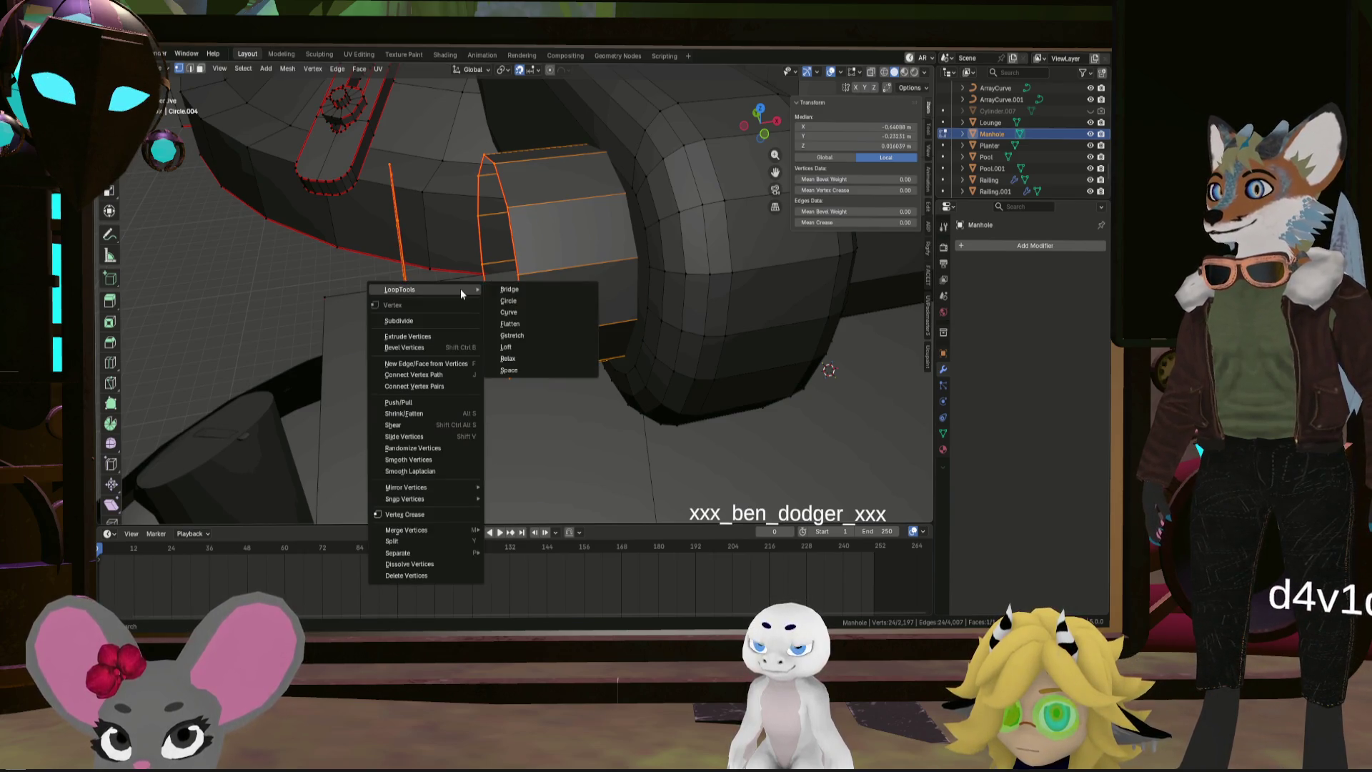
left_click(515, 289)
Dissolve the extra edge loop running across the new bridge
left_click(517, 287, "alt")
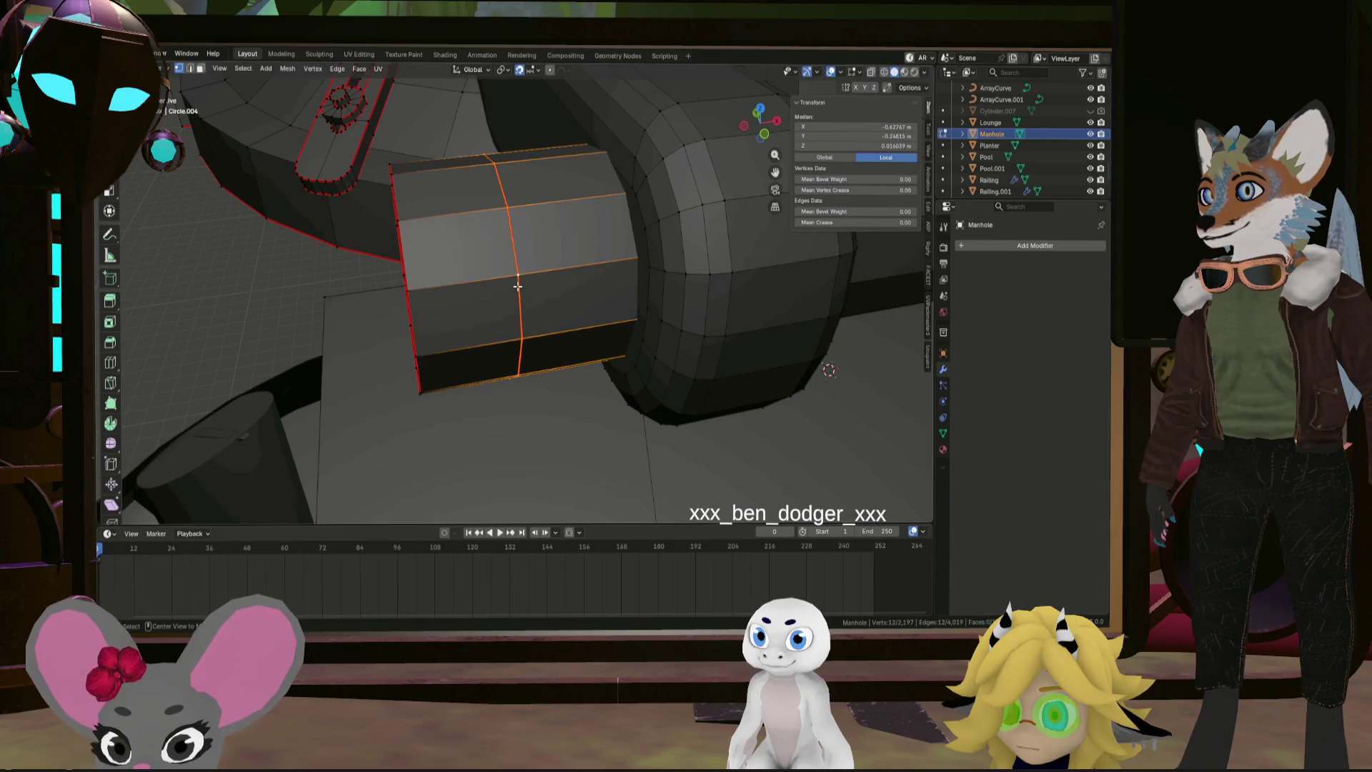
key("x")
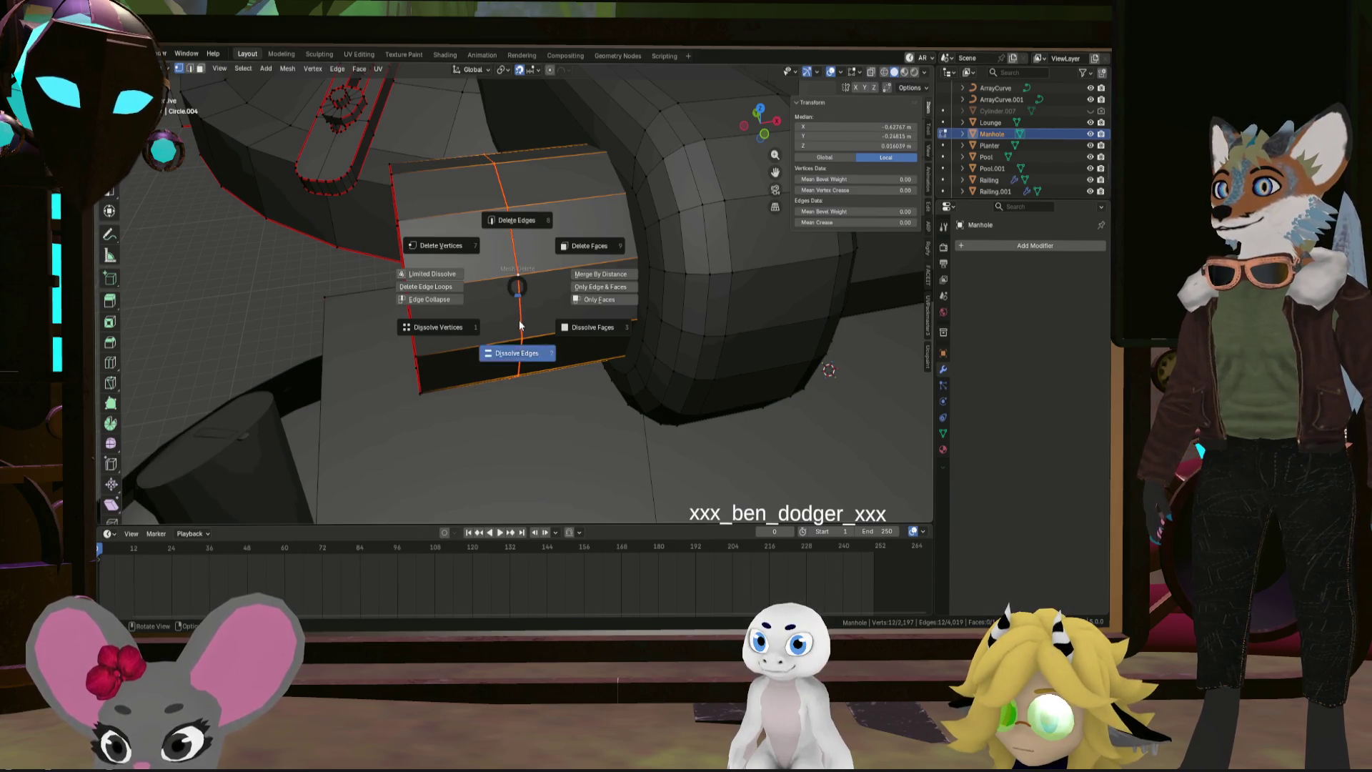
left_click(520, 327)
mouse_move(520, 327)
middle_mouse_down()
mouse_move(545, 331)
mouse_move(293, 391)
mouse_move(251, 374)
middle_mouse_up()
scroll(536, 329, "down", 4)
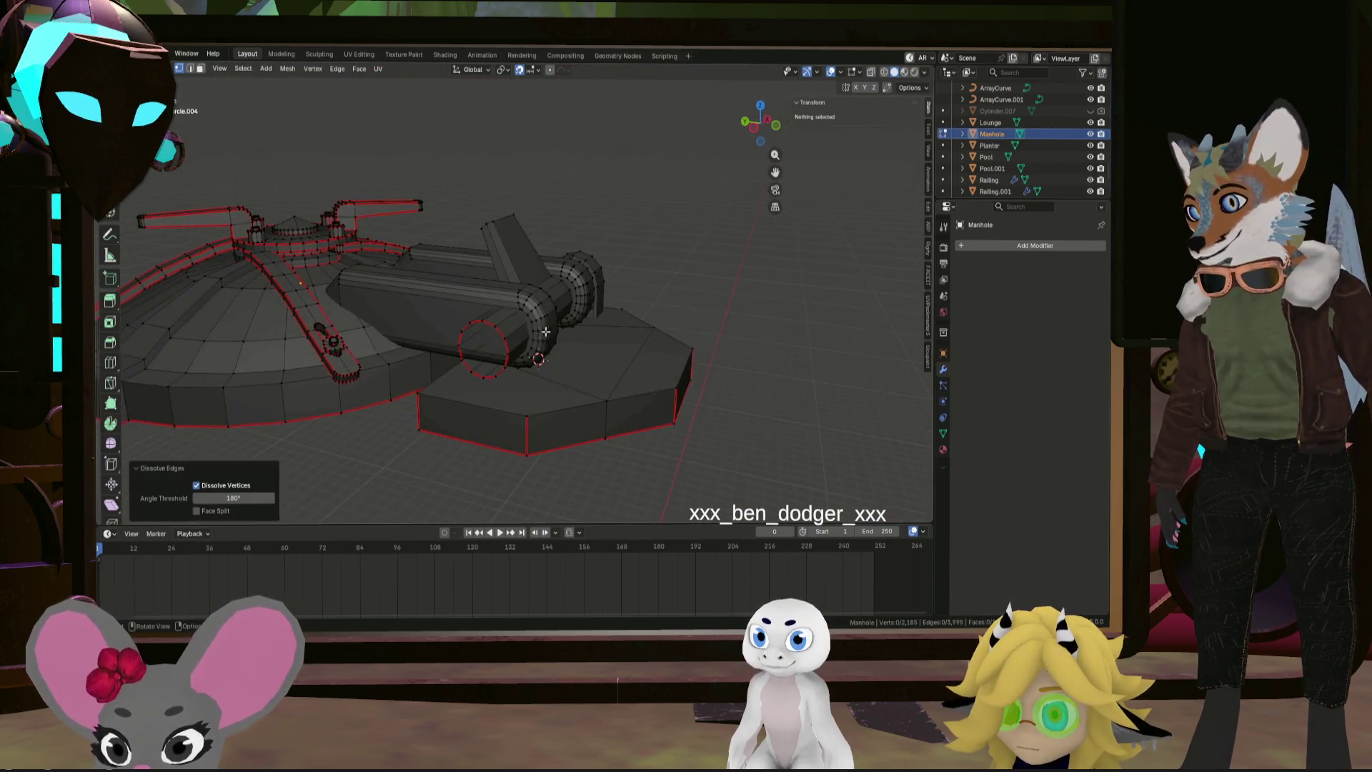
scroll(546, 331, "up", 5)
Fill the ring at the cylinder's end with a cap face
left_click(500, 331, "alt")
key("f")
scroll(429, 357, "down", 5)
scroll(275, 383, "up", 5)
left_click(283, 384, "alt")
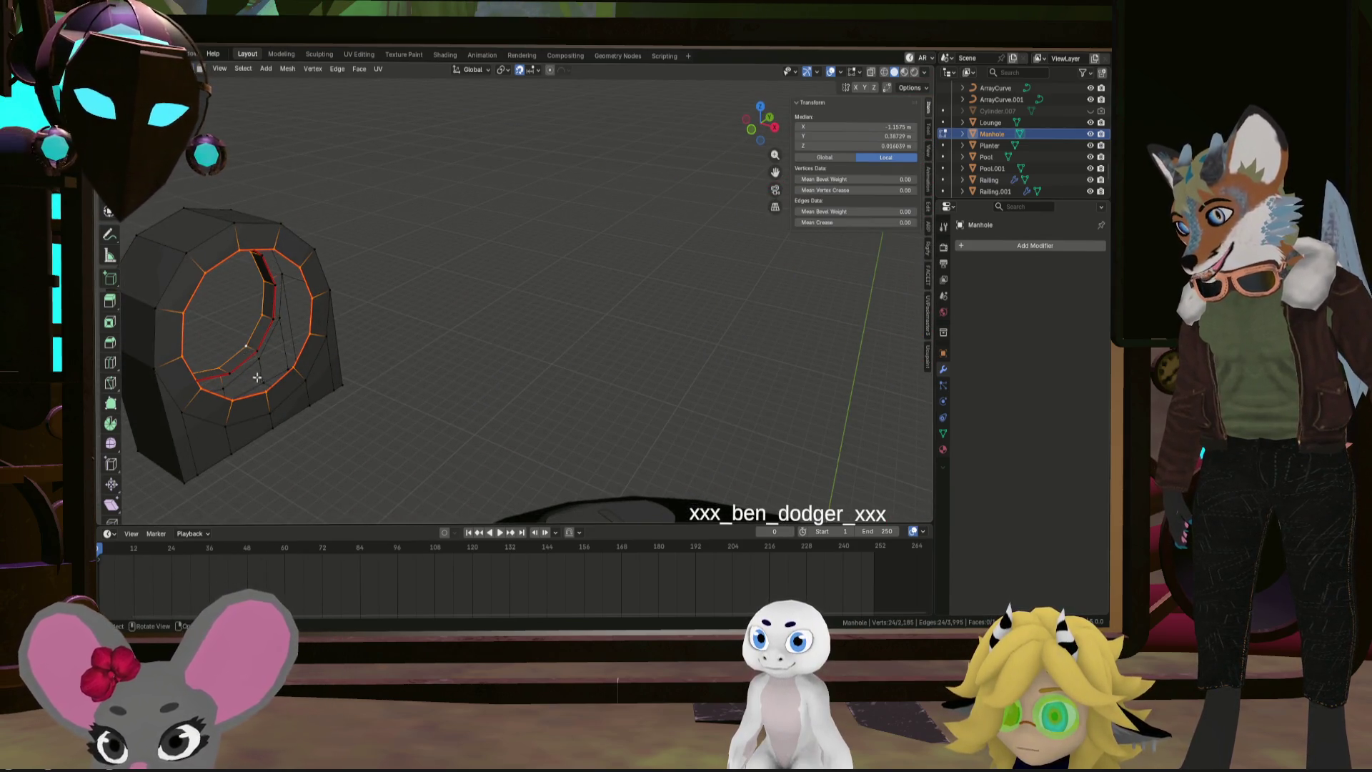
Bridge the hole's two inner loops with LoopTools, setting Twist to 1
right_click(277, 341)
left_click(366, 332)
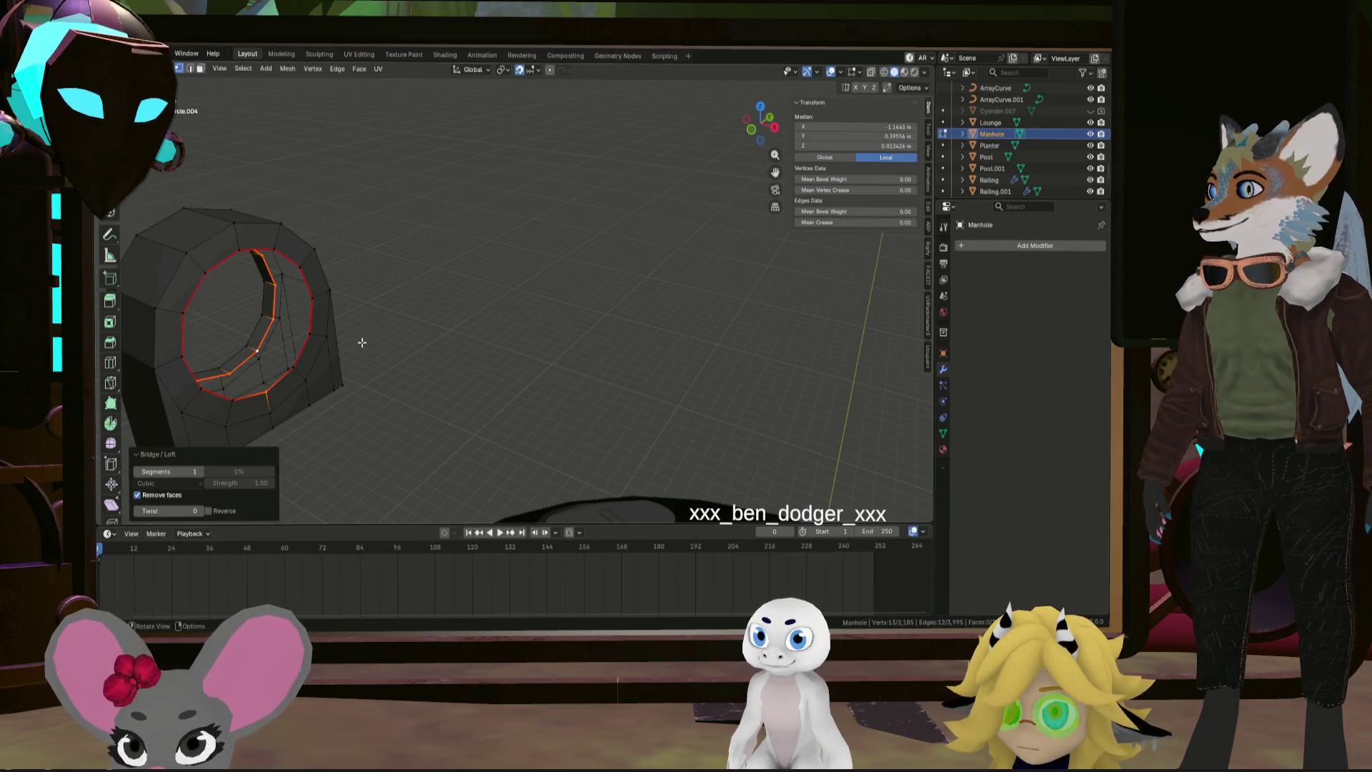
mouse_move(362, 342)
middle_mouse_down()
mouse_move(508, 305)
mouse_move(453, 367)
middle_mouse_up()
right_click(342, 330)
mouse_move(530, 349)
middle_mouse_down()
mouse_move(367, 320)
mouse_move(401, 327)
mouse_move(377, 332)
middle_mouse_up()
right_click(367, 320)
mouse_move(368, 321)
left_click(421, 321)
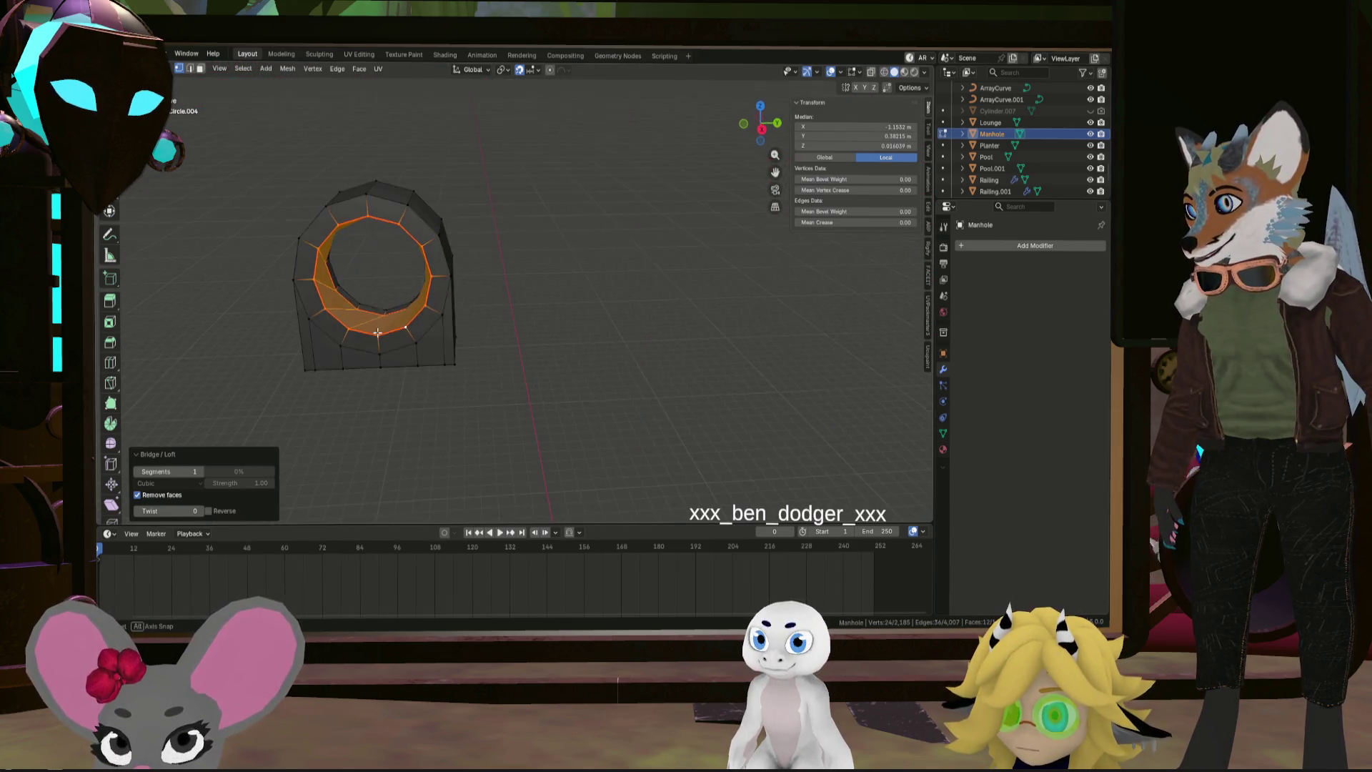
left_click(201, 510)
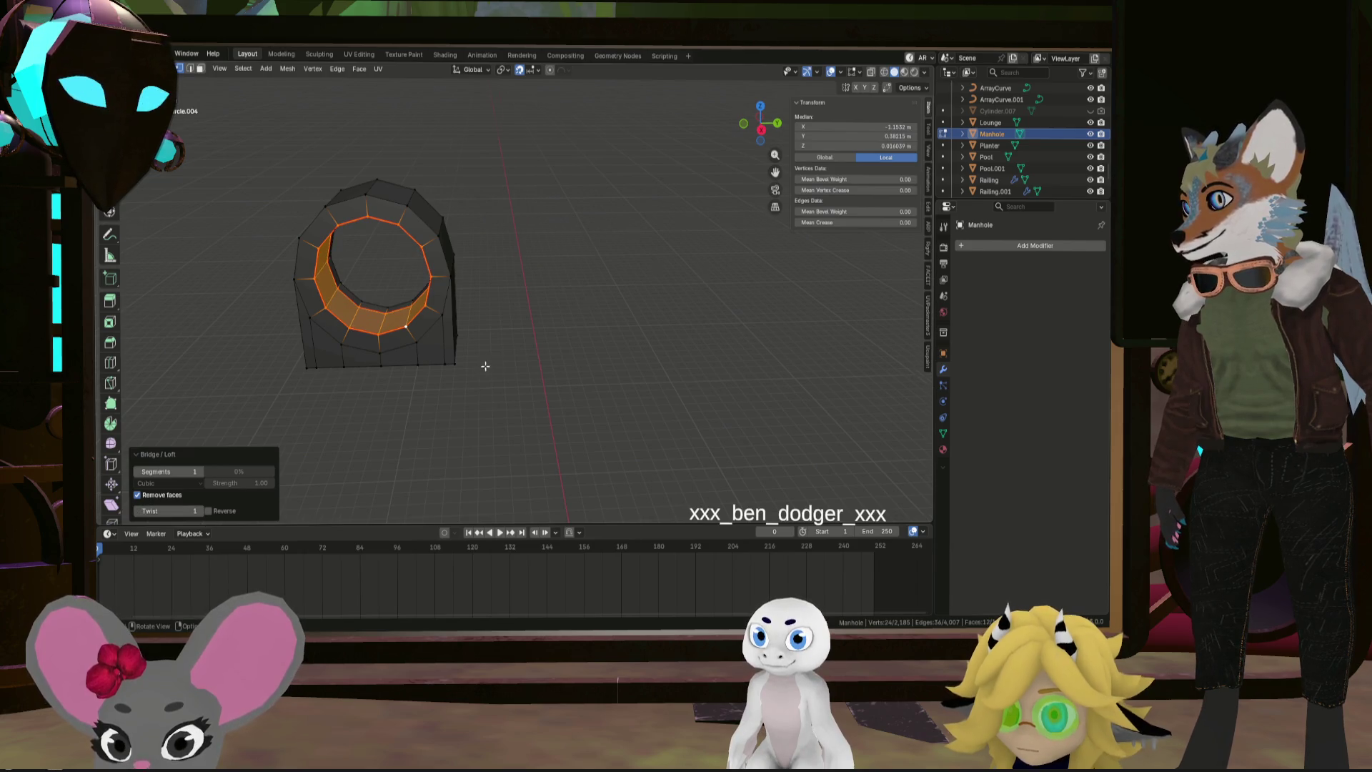
Dissolve the leftover edge loop inside the hinge block's hole
mouse_move(484, 365)
middle_mouse_down()
mouse_move(604, 325)
mouse_move(665, 332)
mouse_move(657, 316)
middle_mouse_up()
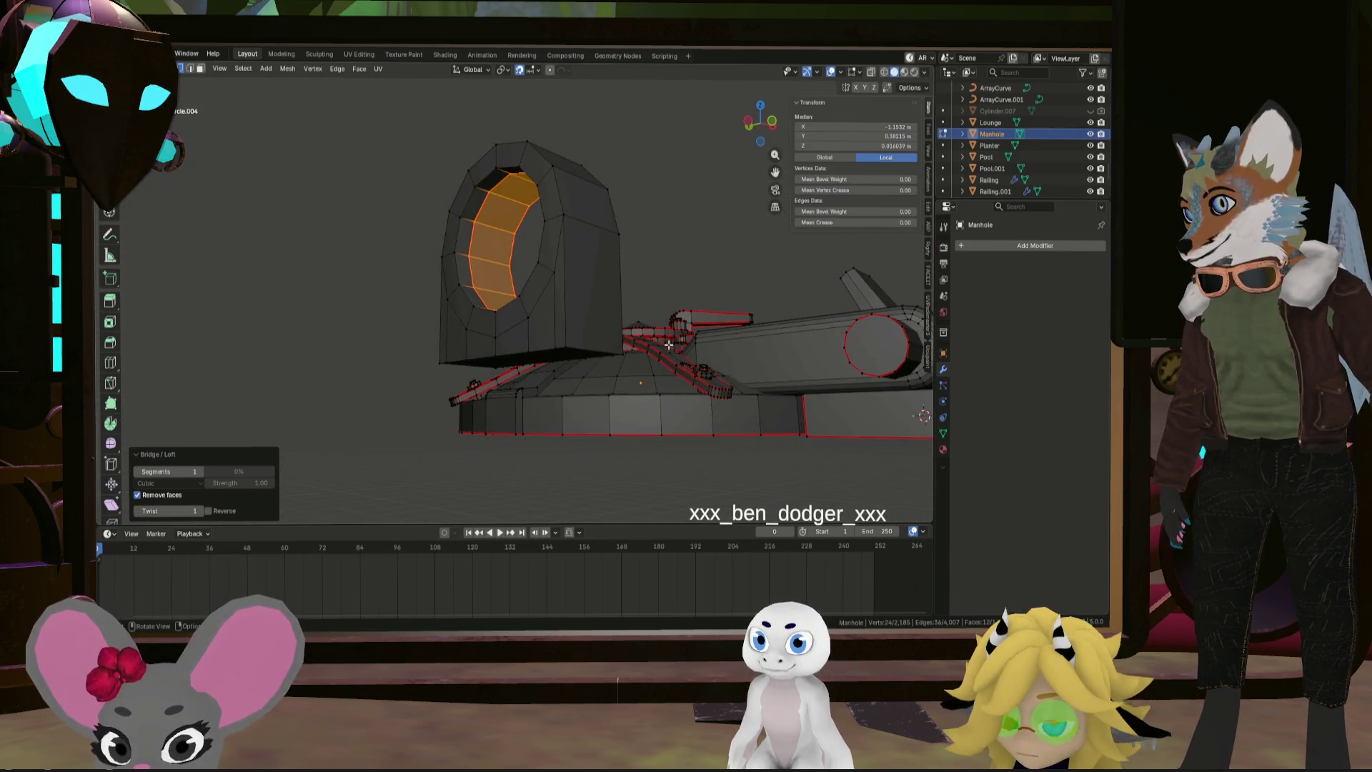
scroll(668, 346, "up", 5)
left_click(455, 279, "alt")
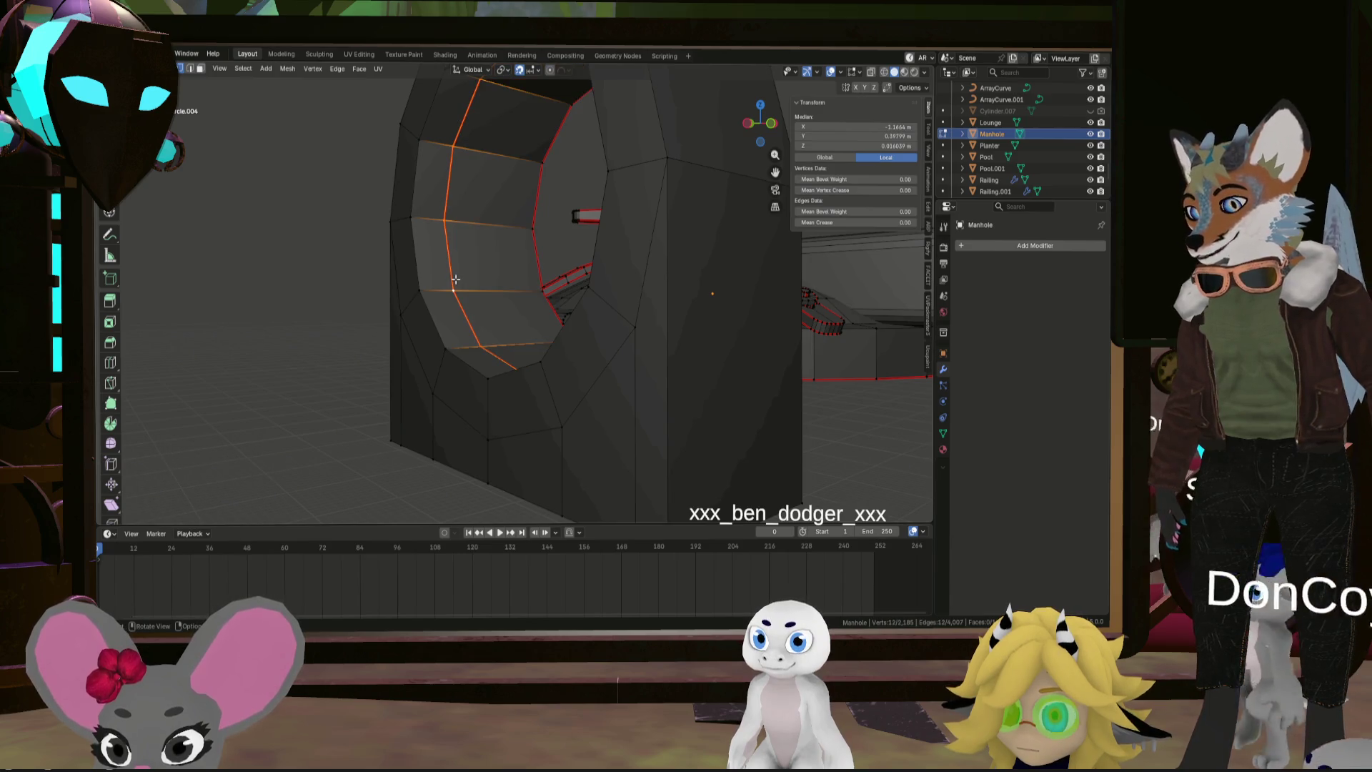
key("x")
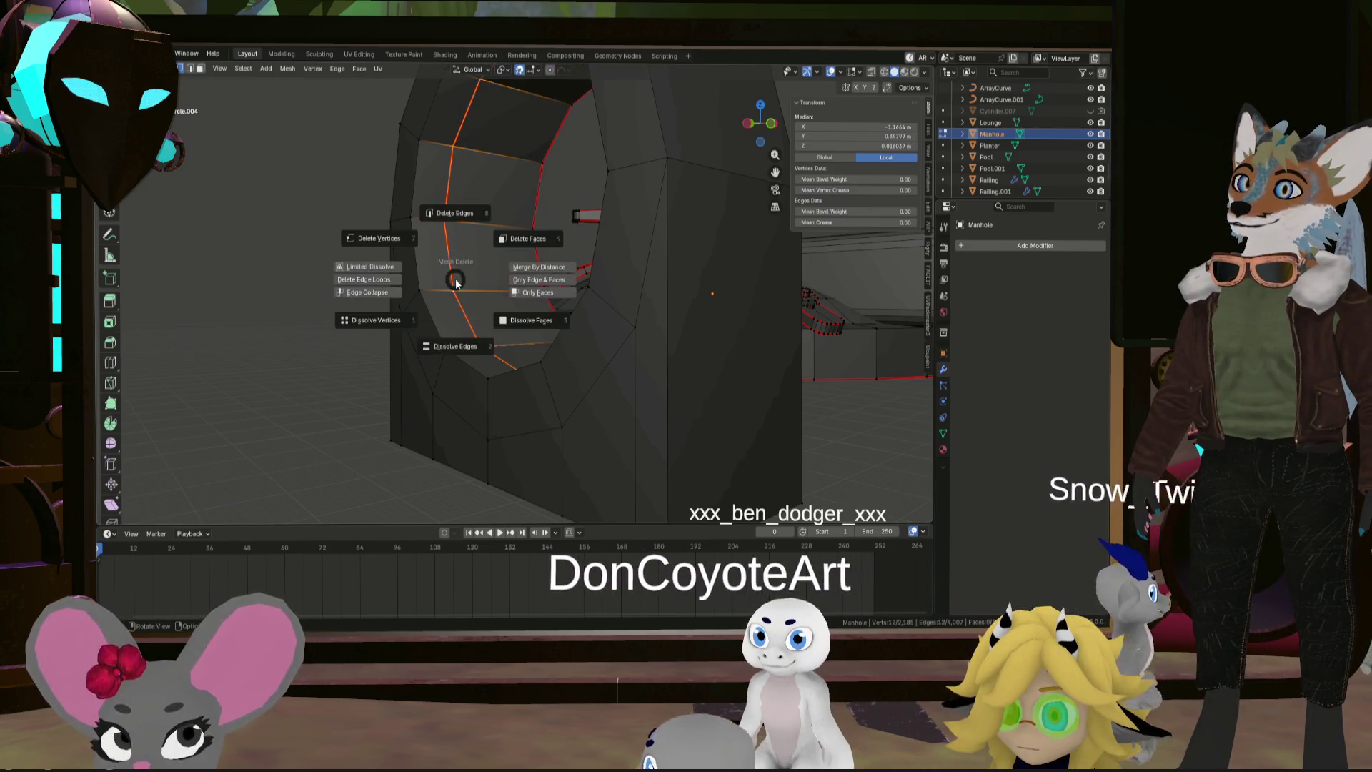
left_click(454, 345)
mouse_move(453, 345)
middle_mouse_down()
mouse_move(588, 409)
mouse_move(521, 383)
mouse_move(603, 392)
mouse_move(668, 340)
mouse_move(629, 371)
mouse_move(515, 380)
mouse_move(545, 389)
mouse_move(574, 381)
mouse_move(501, 315)
mouse_move(588, 291)
mouse_move(317, 472)
middle_mouse_up()
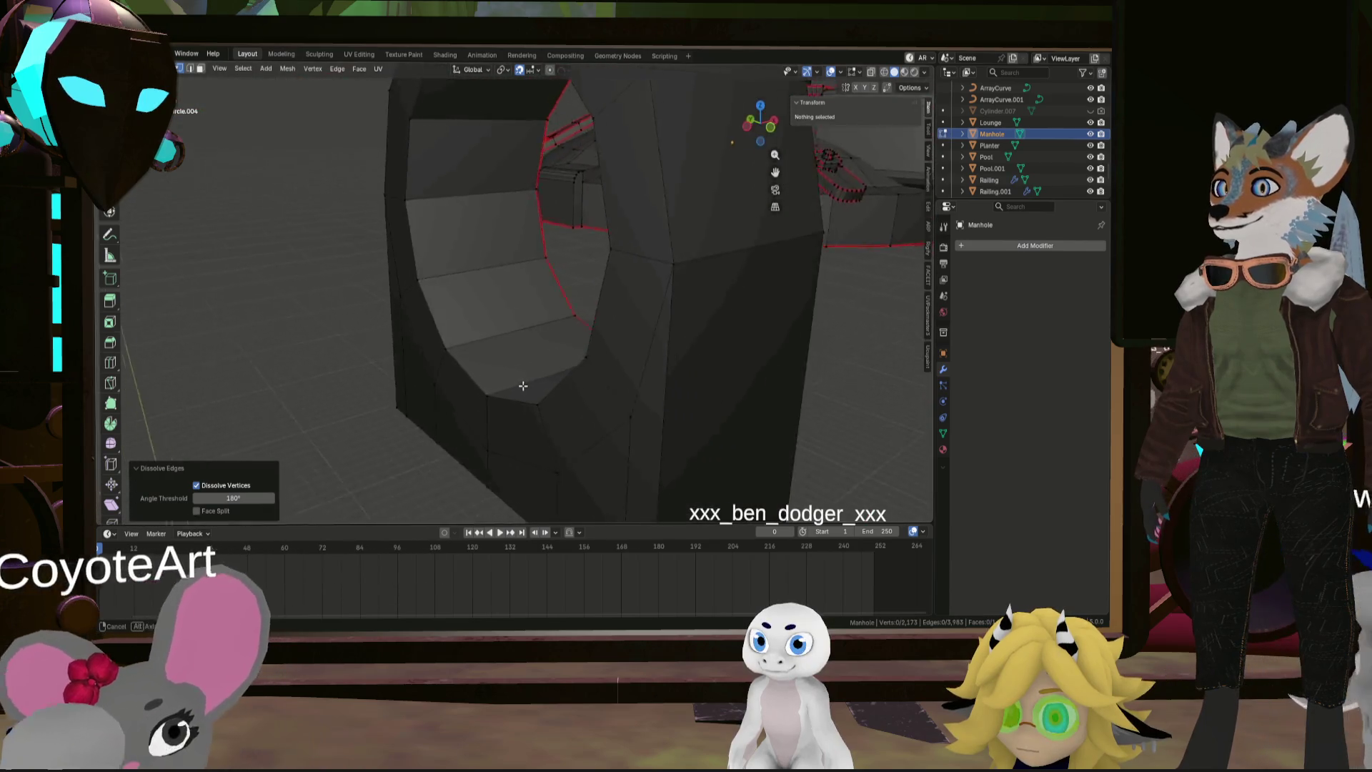
Try an edge path up the block's vertical edges, then clear the selection
left_click(495, 415)
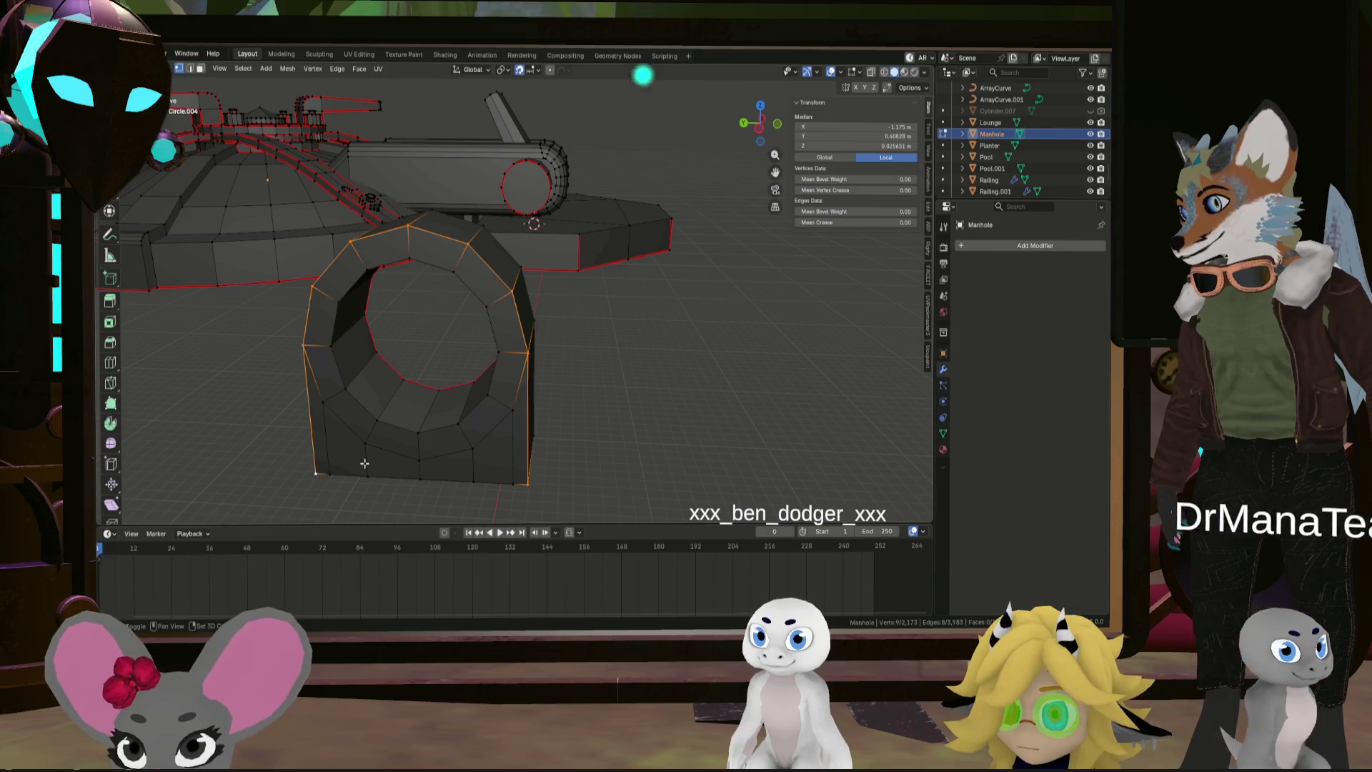
mouse_move(464, 466)
middle_mouse_down()
mouse_move(405, 437)
mouse_move(574, 376)
middle_mouse_up()
key("ctrl+e")
left_click(401, 423)
left_click(549, 395, "alt")
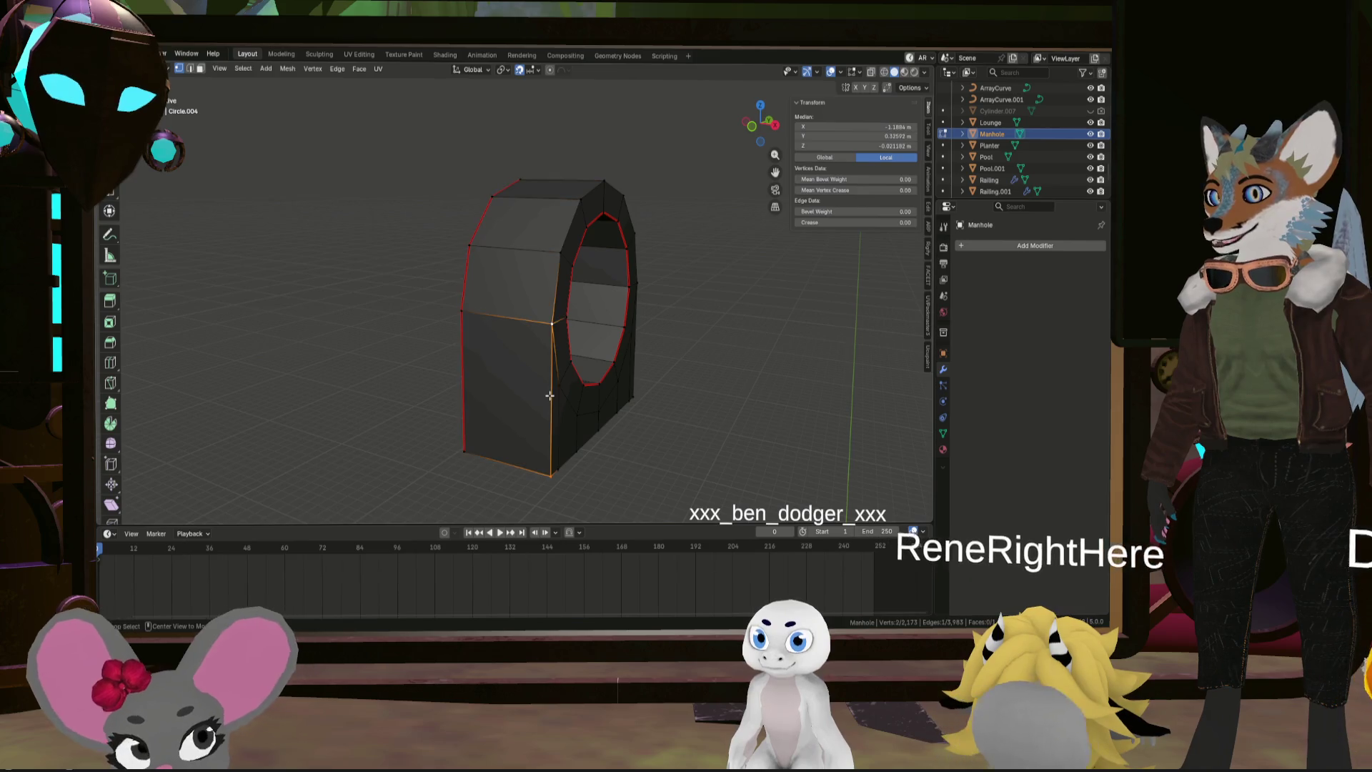
middle_click_drag(630, 238, 585, 306)
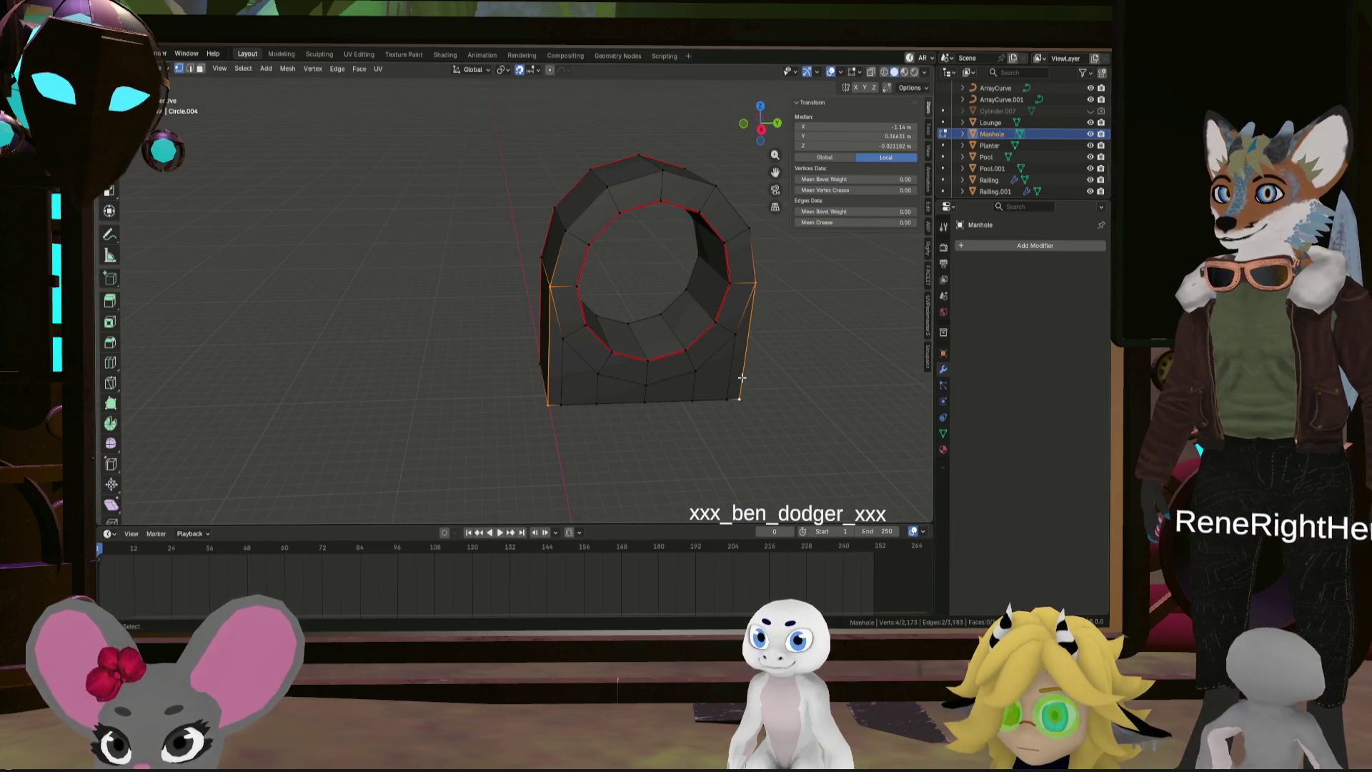
left_click(691, 179, "ctrl")
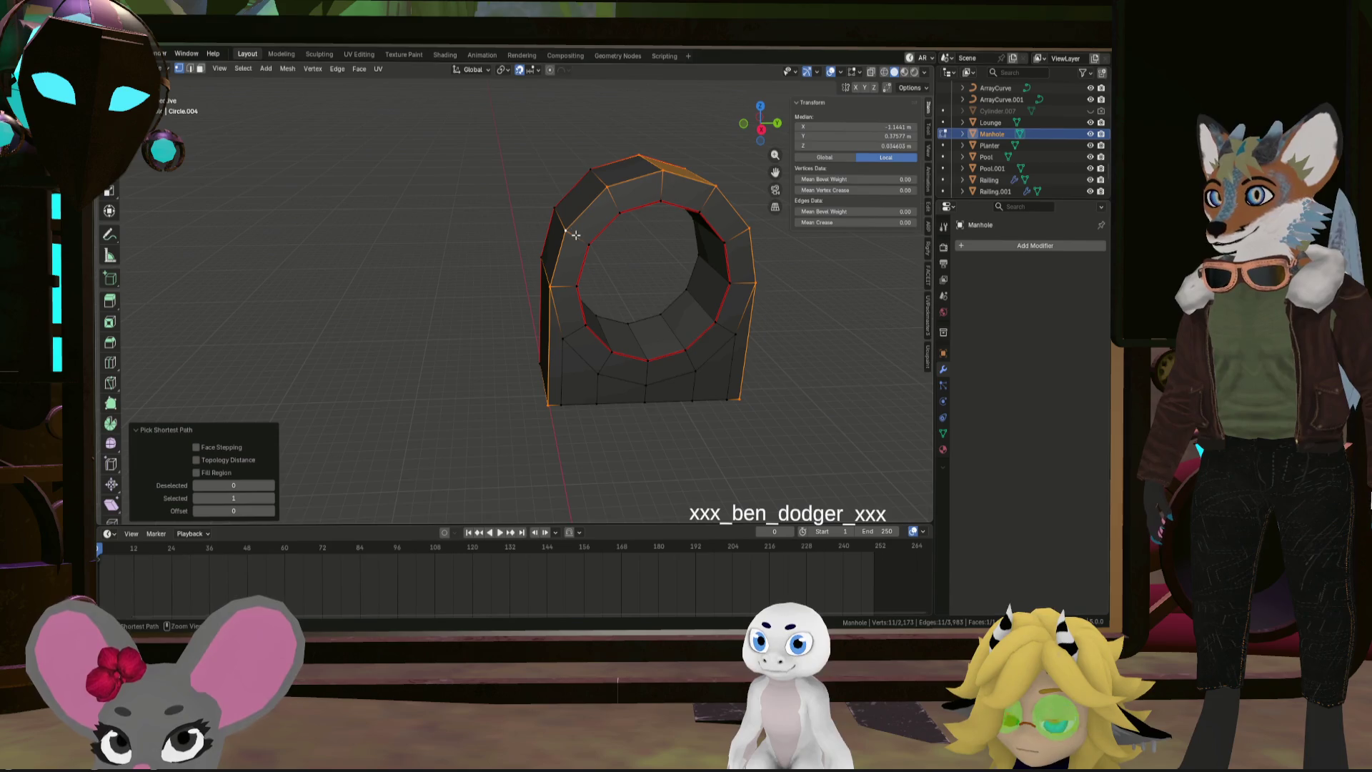
middle_click_drag(575, 234, 644, 240)
left_click(551, 235)
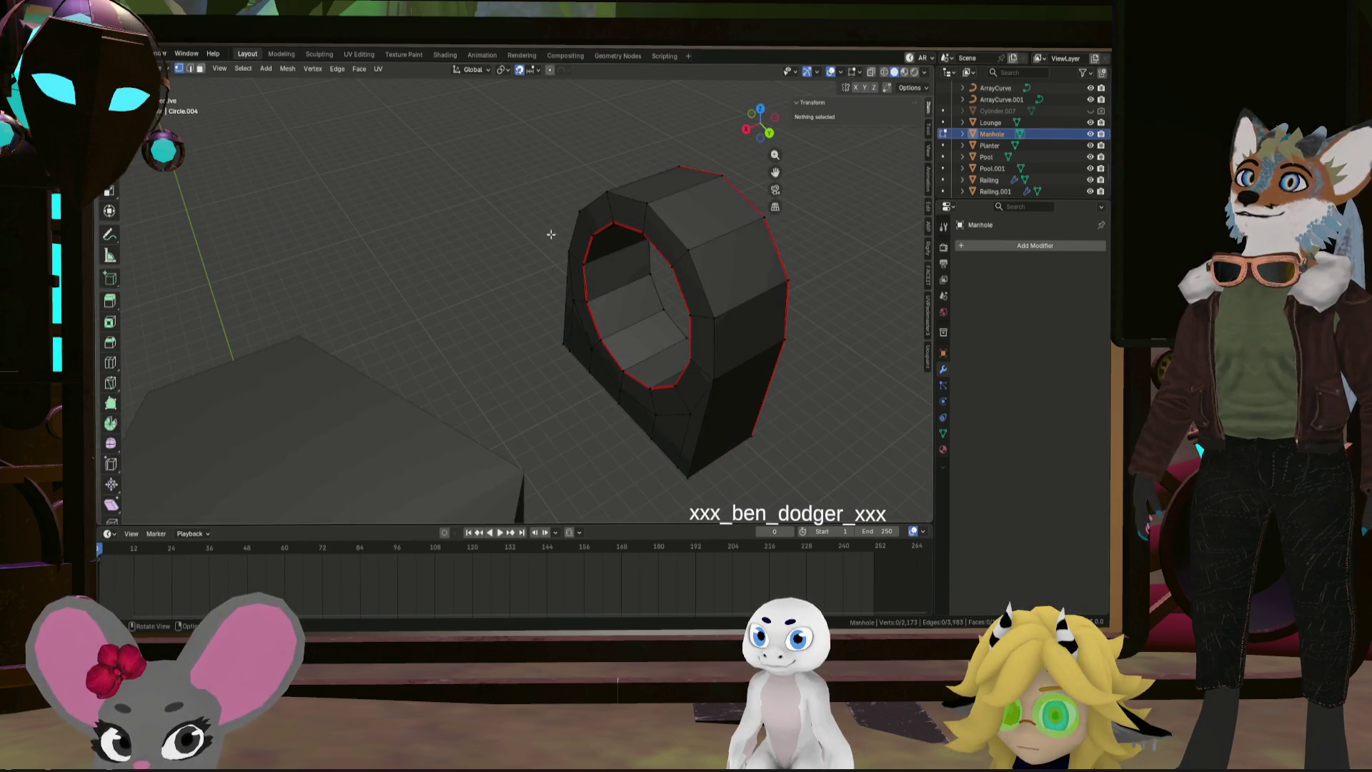
Trial an edge path along the ring's upper-left side and clear it again
left_click(611, 193, "ctrl")
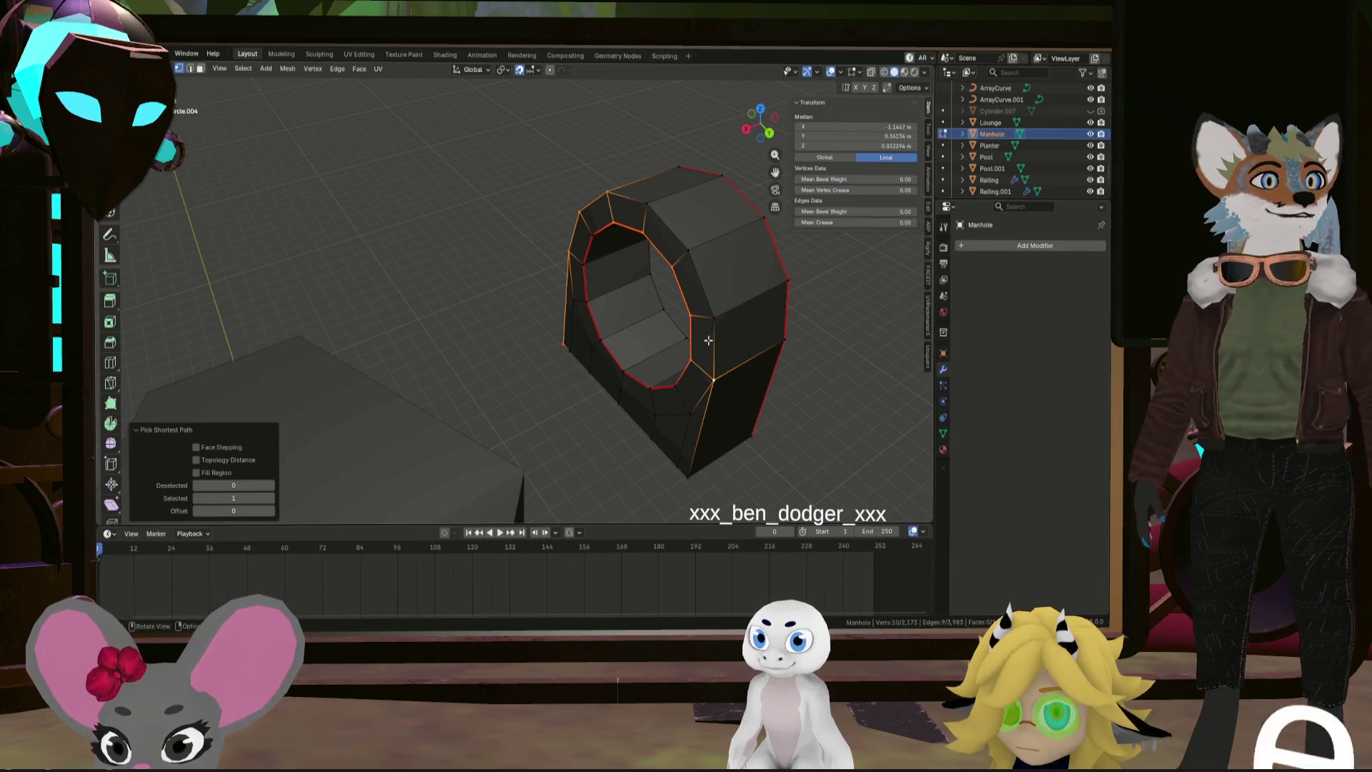
middle_click_drag(708, 340, 679, 295)
left_click(676, 282, "shift")
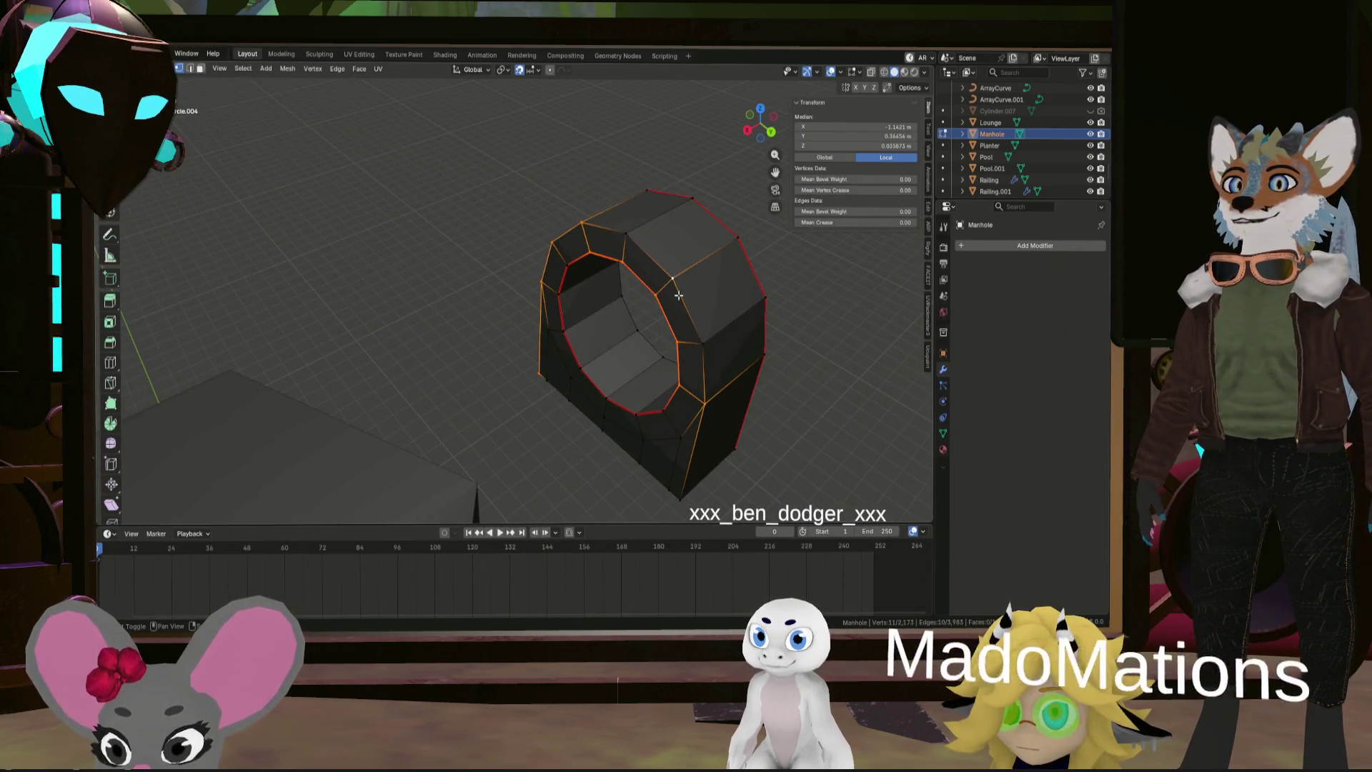
middle_click_drag(628, 236, 689, 352)
left_click(689, 352, "ctrl")
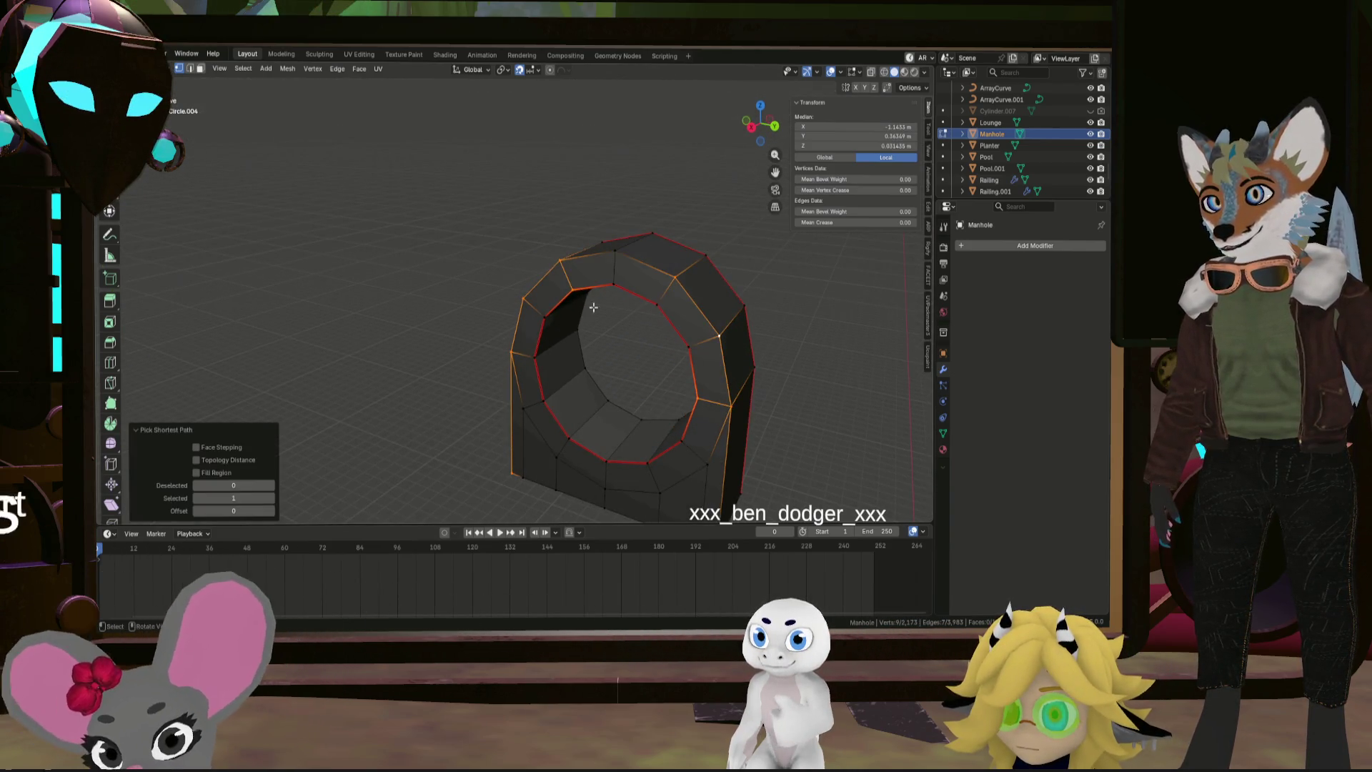
left_click(739, 336)
mouse_move(739, 336)
middle_mouse_down()
mouse_move(582, 337)
mouse_move(543, 307)
middle_mouse_up()
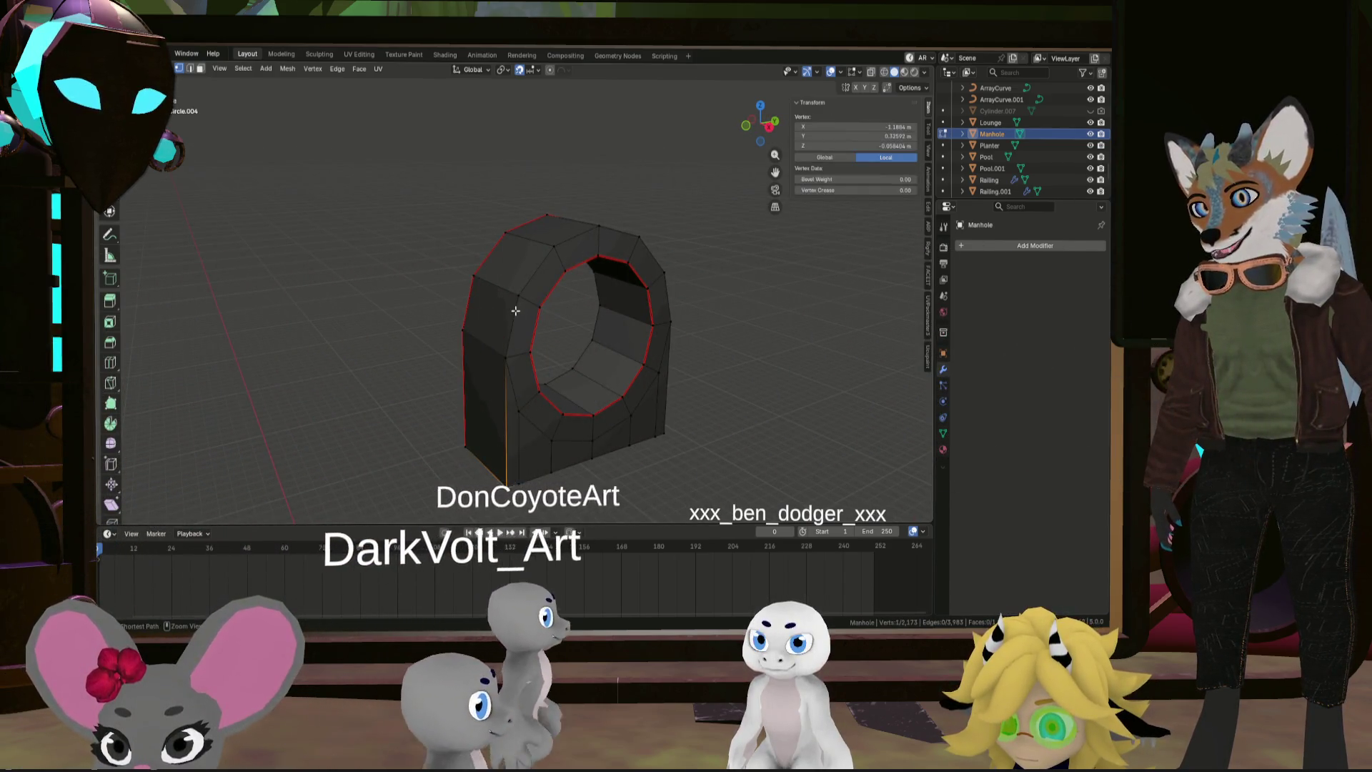
Mark a seam on the edge path up the left side, across the top, and down the right
left_click(524, 284, "ctrl")
left_click(599, 227, "ctrl")
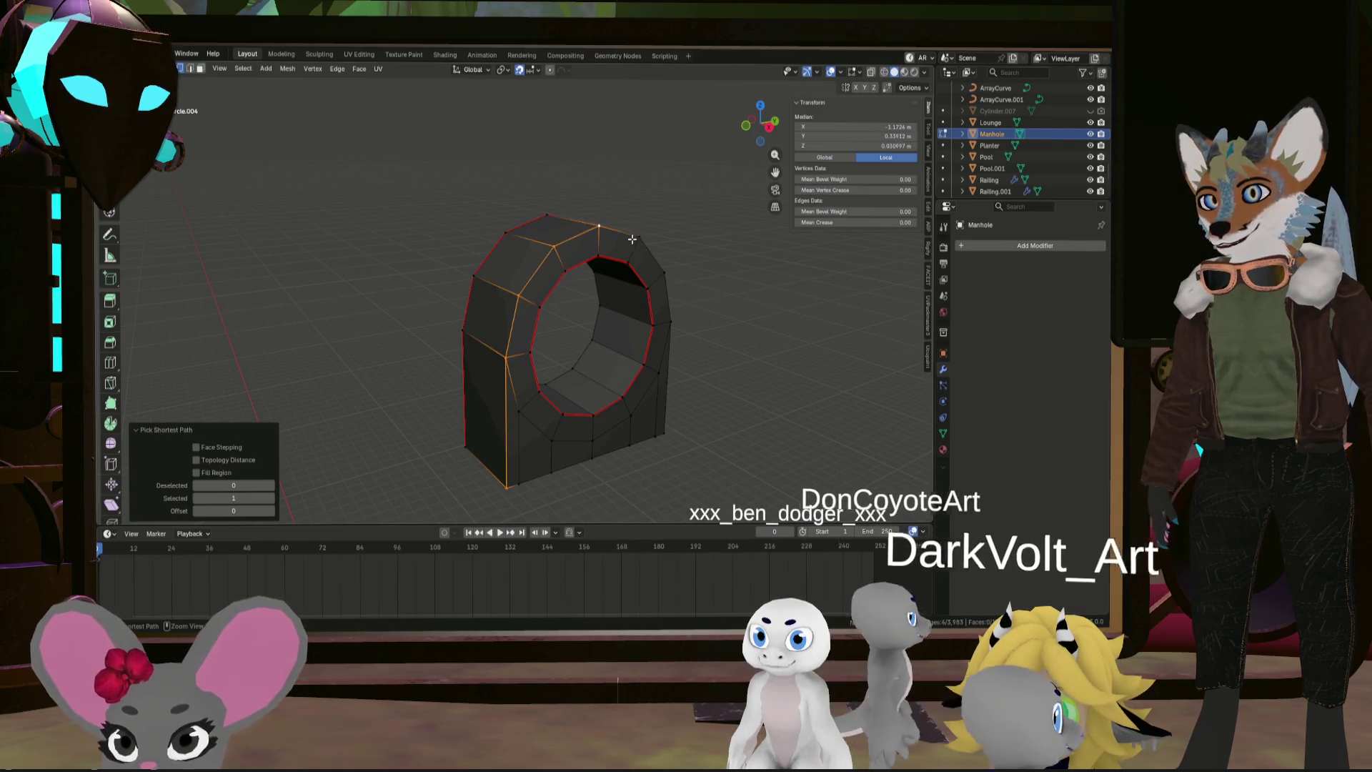
left_click(670, 323, "ctrl")
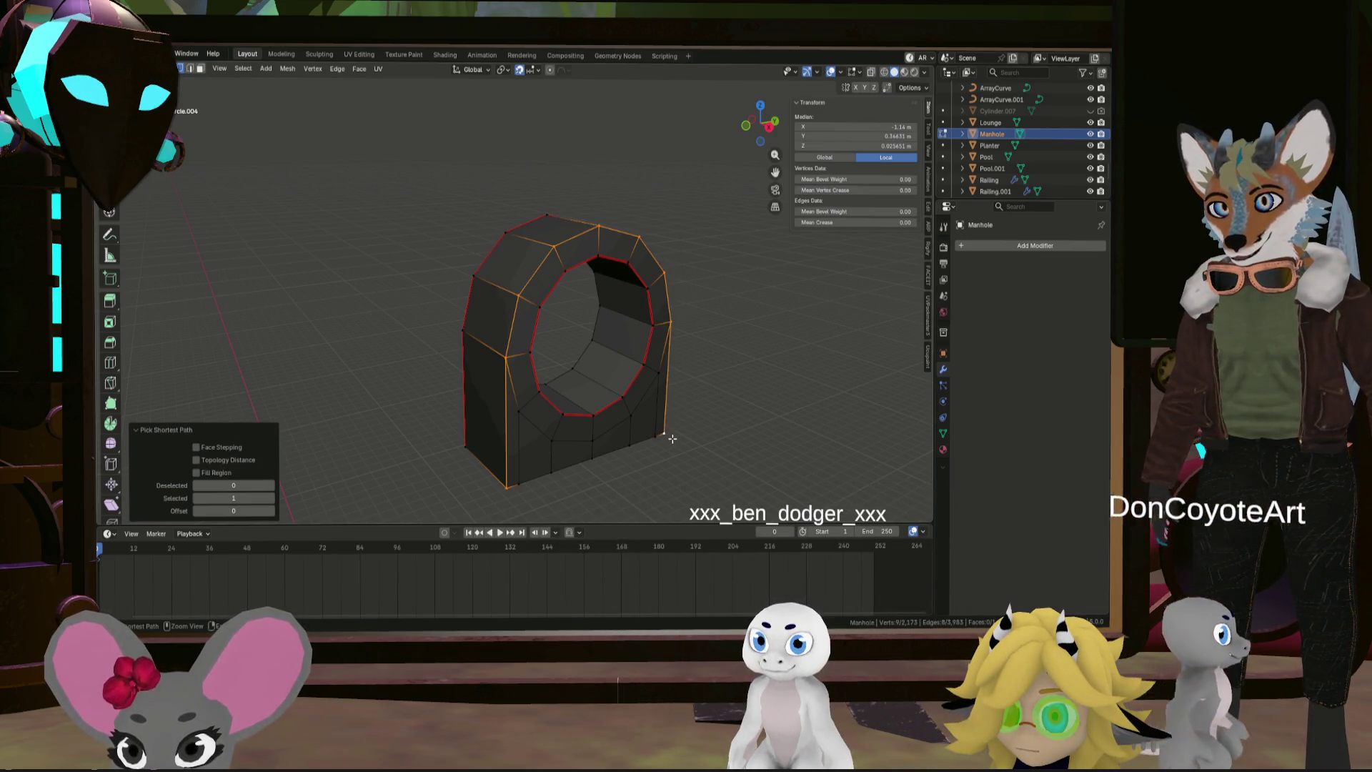
key("ctrl+e")
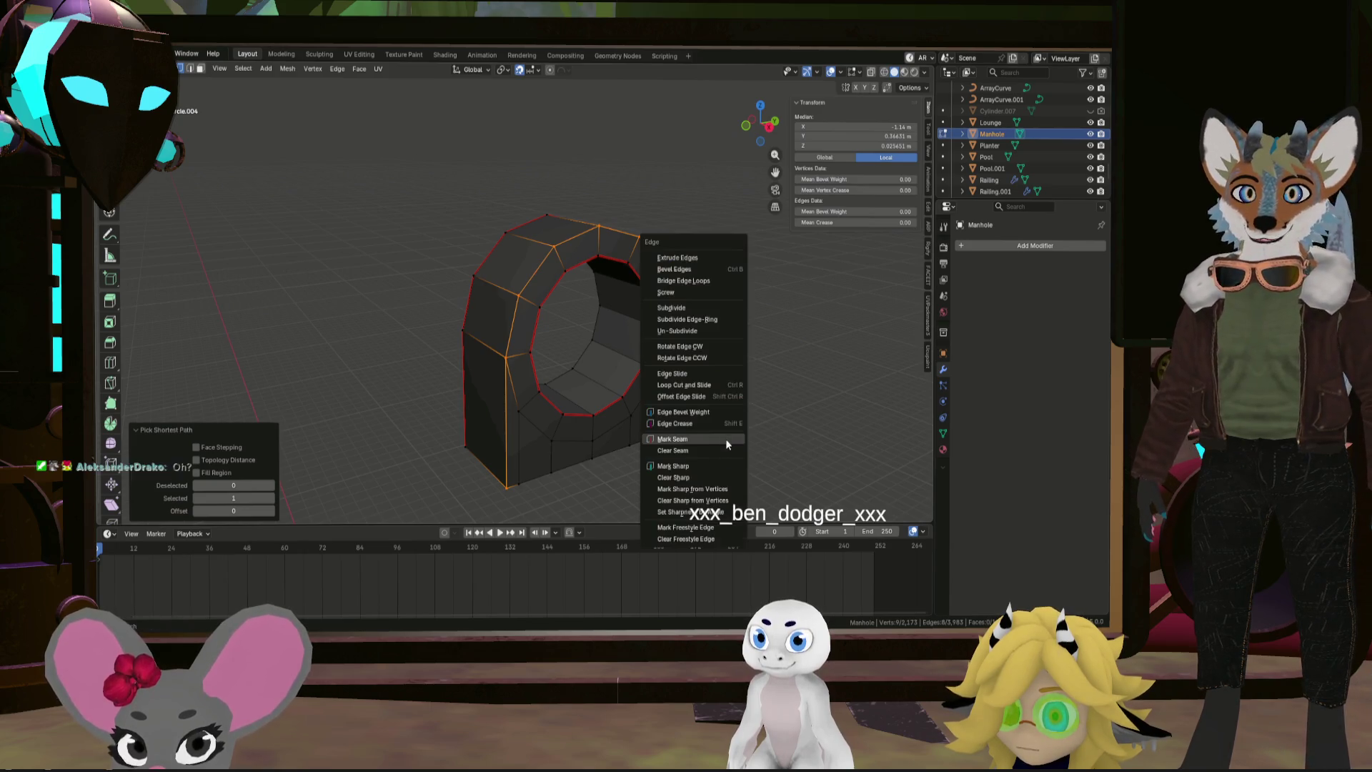
left_click(726, 438)
mouse_move(727, 439)
middle_mouse_down()
mouse_move(753, 379)
mouse_move(744, 400)
mouse_move(544, 428)
middle_mouse_up()
scroll(544, 429, "down", 4)
key("alt+a")
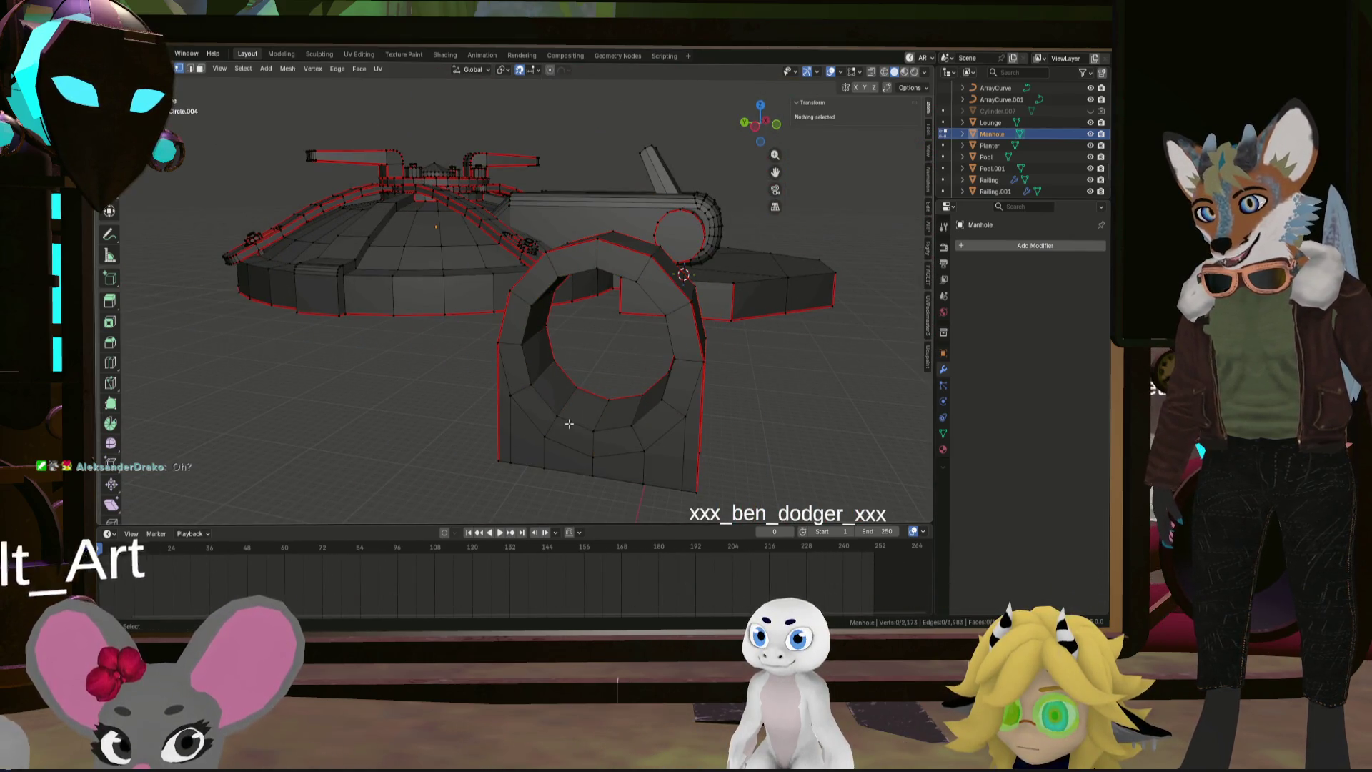
Check selections of the hole loop, a ring vertex and an edge, then clear them
left_click(569, 423, "alt")
right_click(570, 423)
mouse_move(581, 429)
middle_mouse_down()
mouse_move(613, 429)
mouse_move(667, 395)
middle_mouse_up()
scroll(667, 395, "up", 3)
left_click(644, 395)
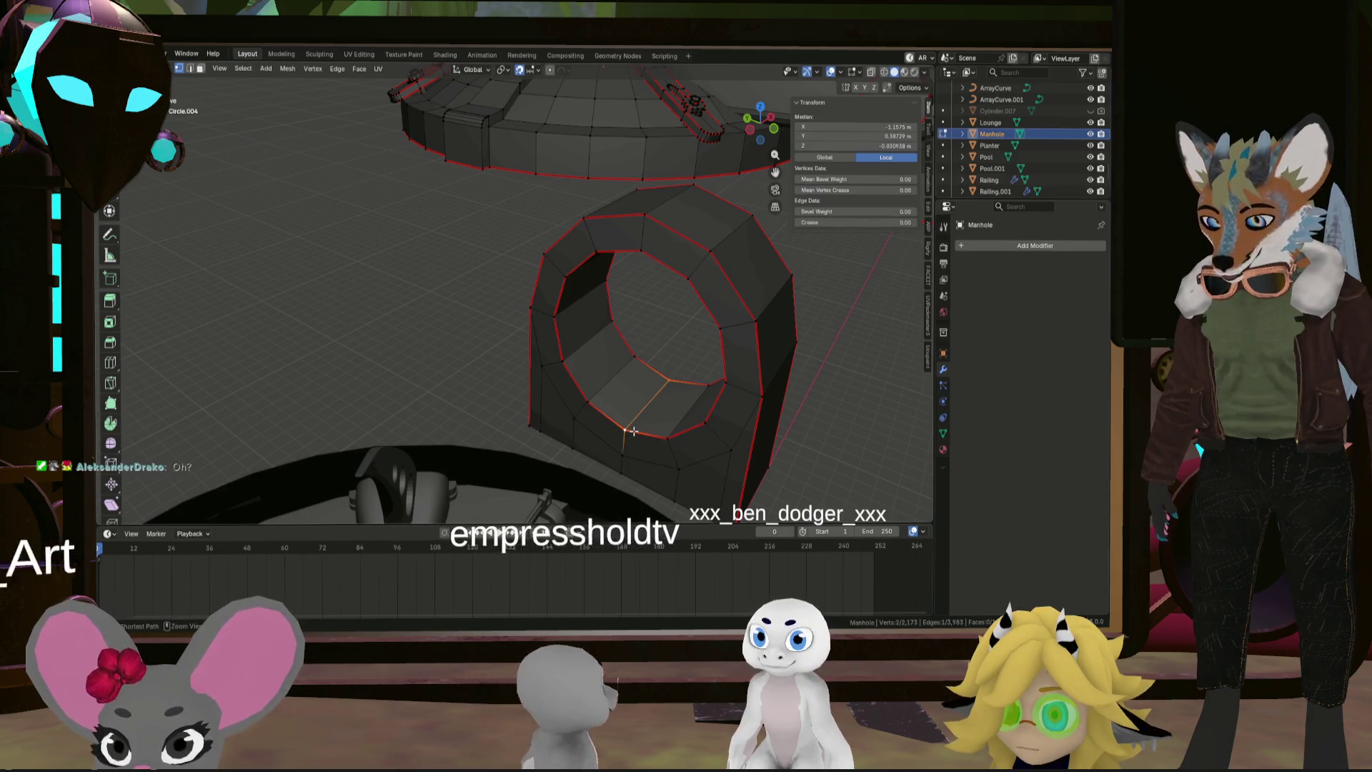
right_click(634, 425)
left_click(636, 432)
scroll(678, 429, "down", 3)
scroll(677, 429, "down", 3)
mouse_move(678, 429)
middle_mouse_down()
mouse_move(658, 429)
mouse_move(742, 317)
middle_mouse_up()
left_click(671, 428)
Select the whole hinge block with L, move it 1 m along X, and deselect
scroll(671, 428, "up", 10)
scroll(742, 317, "down", 1)
left_click(614, 390)
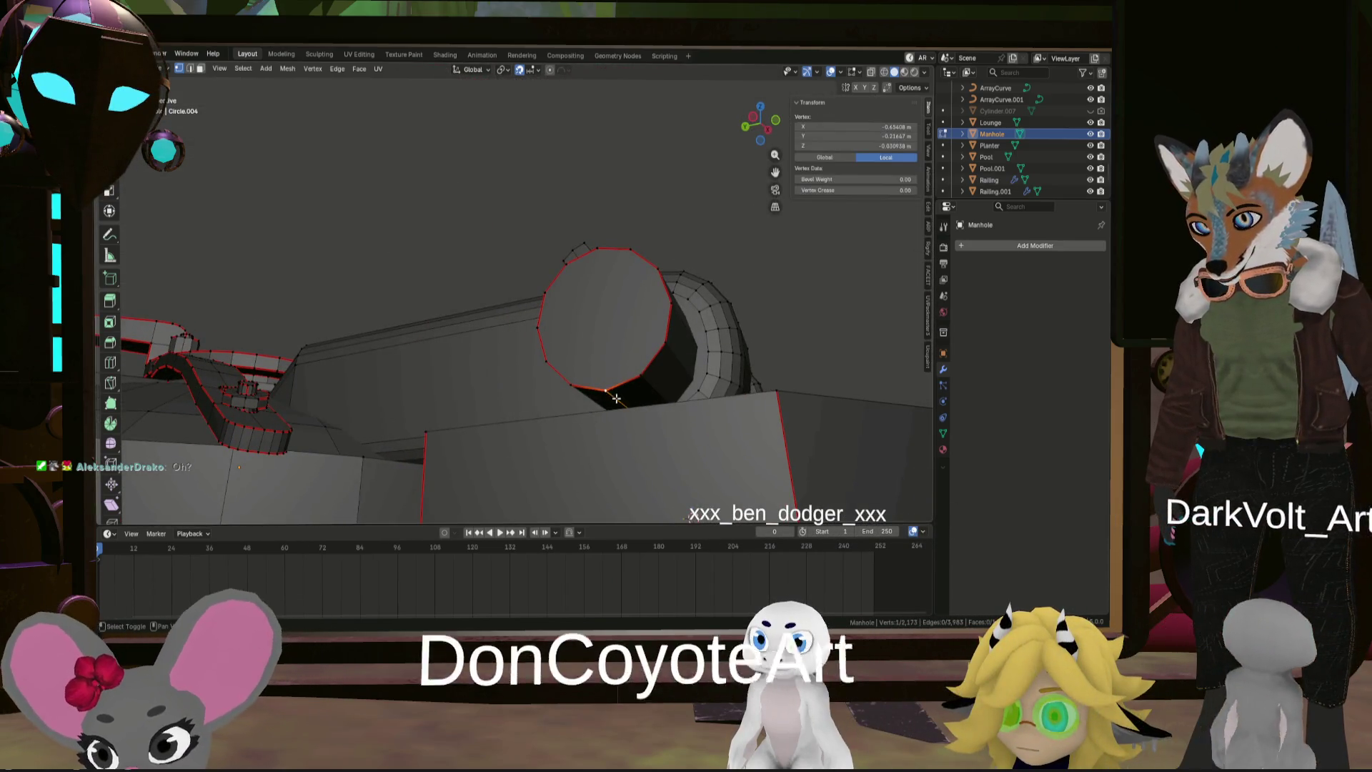
middle_click_drag(615, 389, 626, 410)
right_click(626, 410)
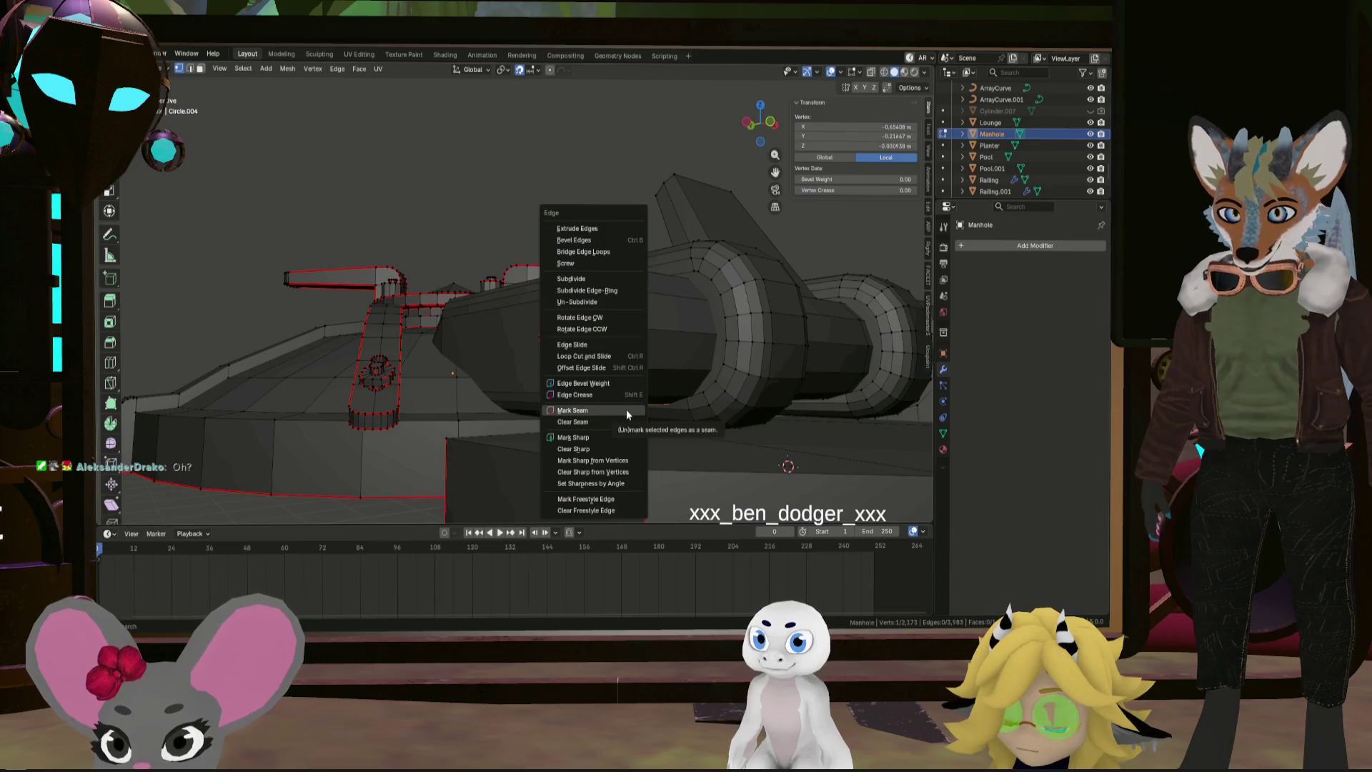
key("Escape")
scroll(647, 406, "down", 6)
middle_click_drag(647, 406, 548, 417)
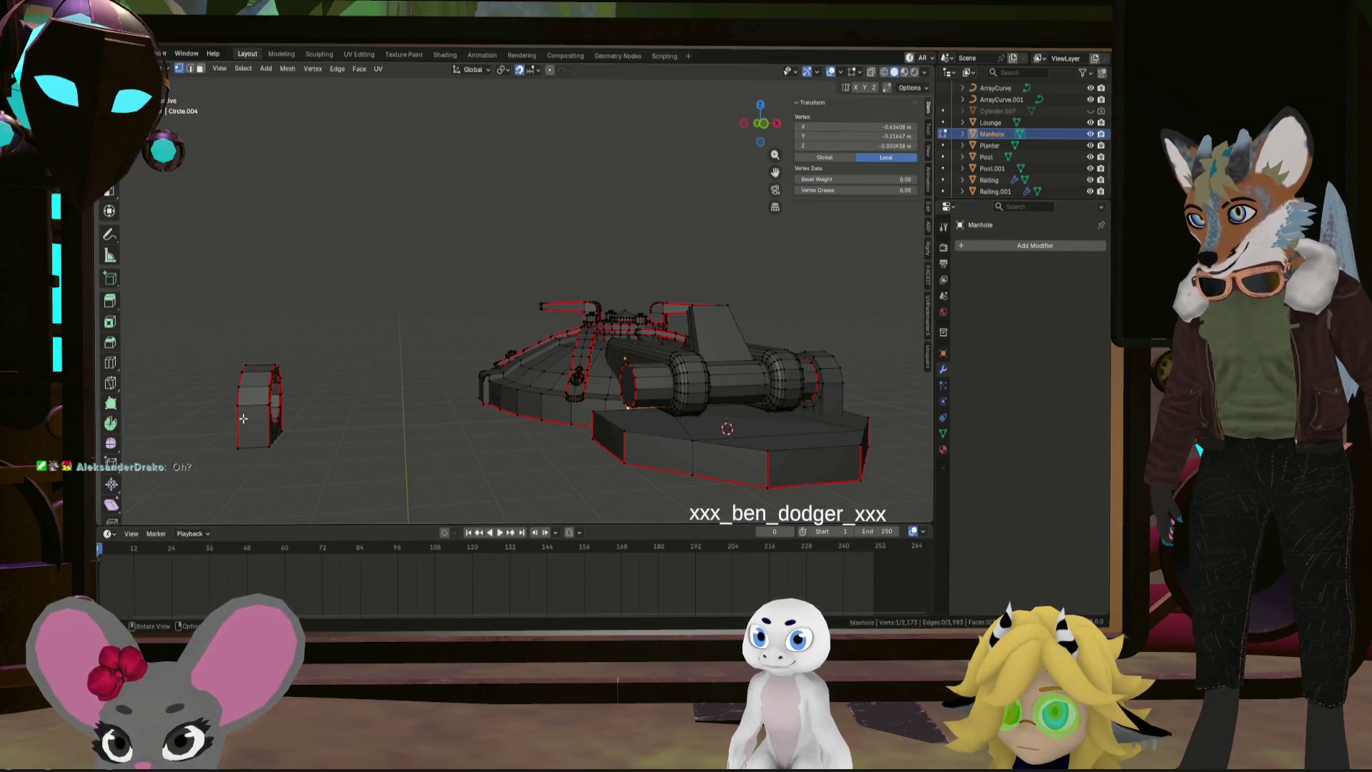
key("l")
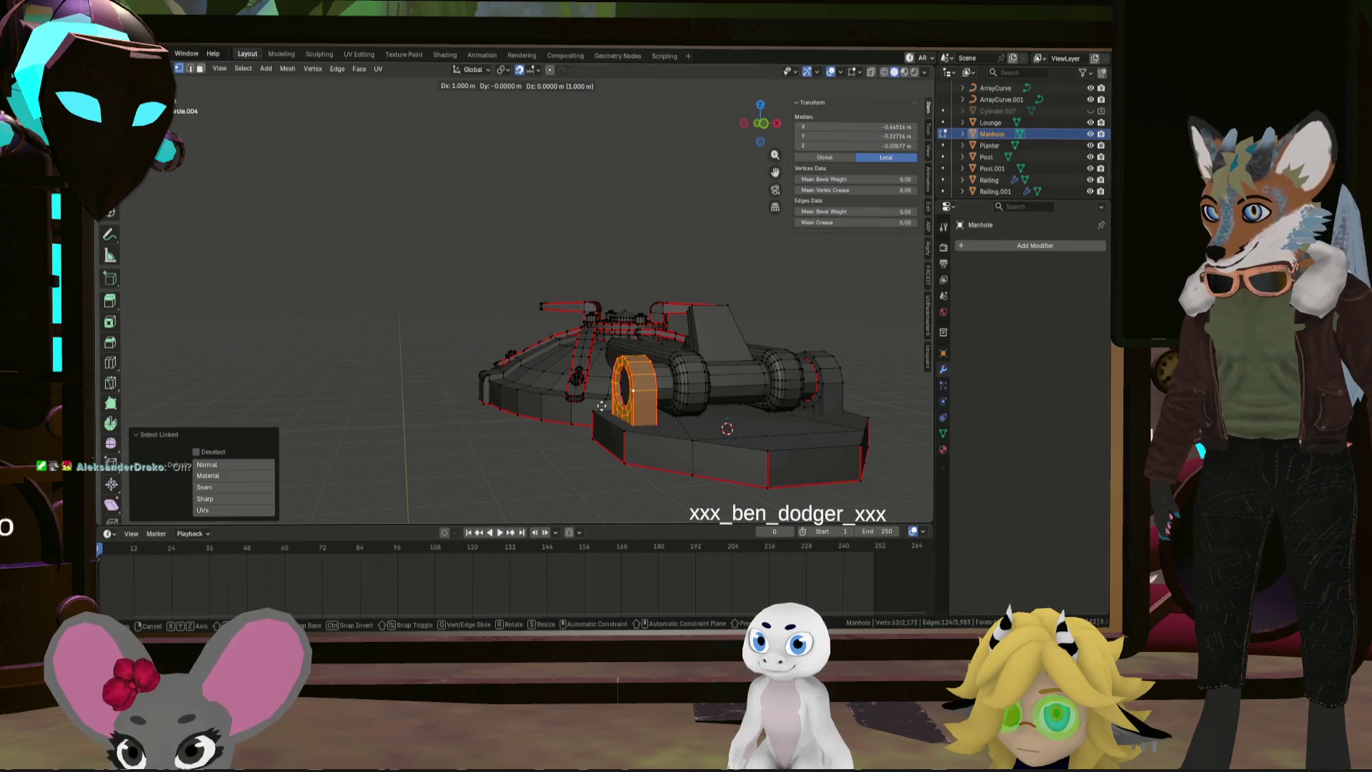
key("Return")
left_click(586, 484)
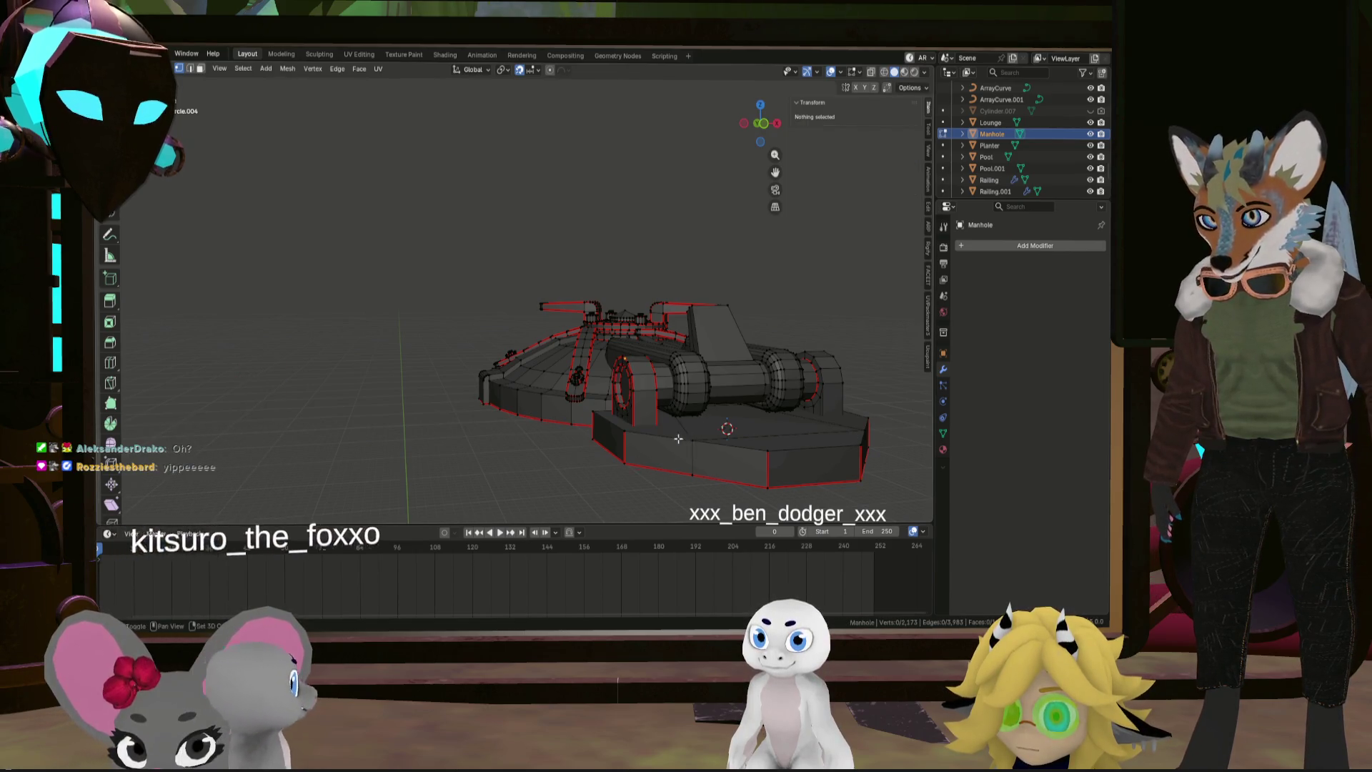
mouse_move(679, 438)
middle_mouse_down()
mouse_move(644, 386)
mouse_move(501, 400)
middle_mouse_up()
left_click(517, 253)
Select the linked flat plate and move it 1 m along X
key("l")
key("g")
key("x")
key("1")
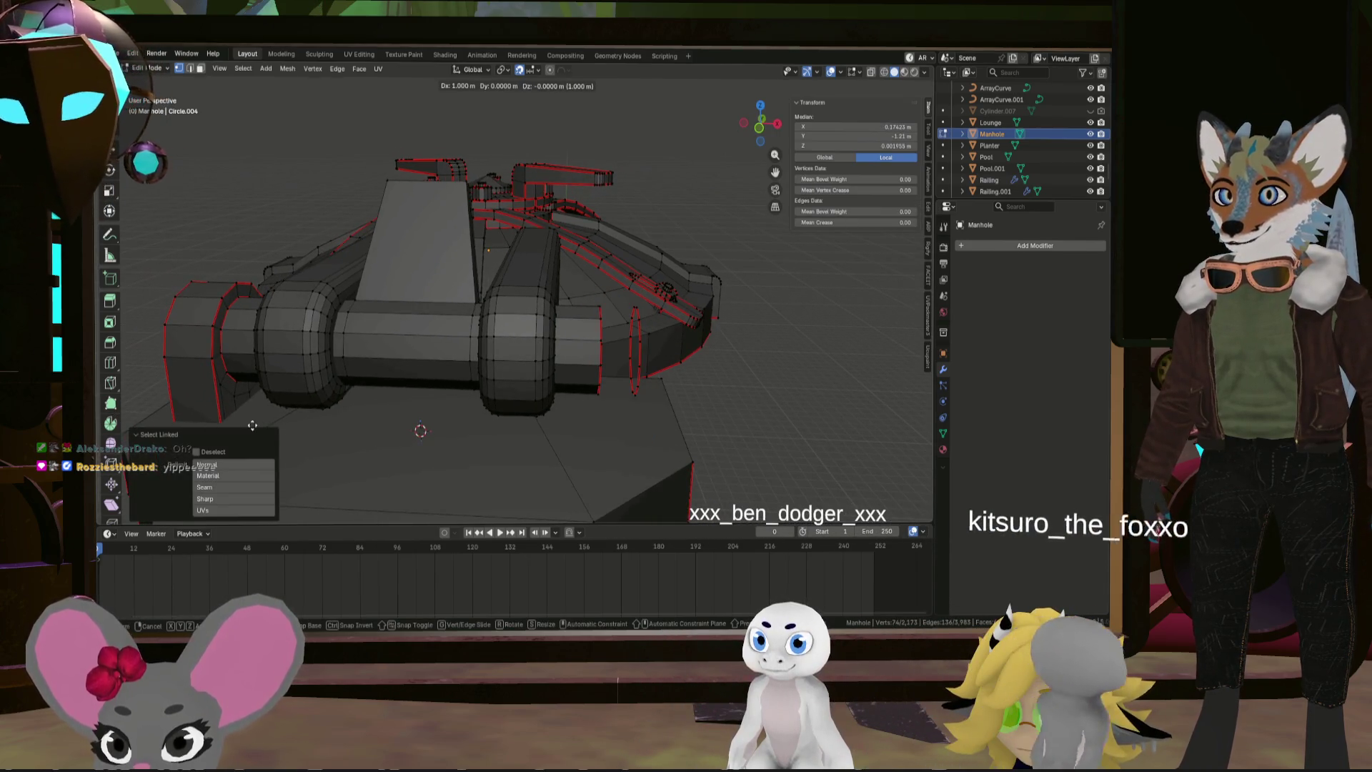
key("Return")
mouse_move(252, 425)
middle_mouse_down()
mouse_move(541, 434)
mouse_move(599, 391)
mouse_move(576, 391)
middle_mouse_up()
scroll(401, 429, "up", 3)
Bridge the block's two selected edge loops into a cylinder of faces
left_click(599, 391, "alt")
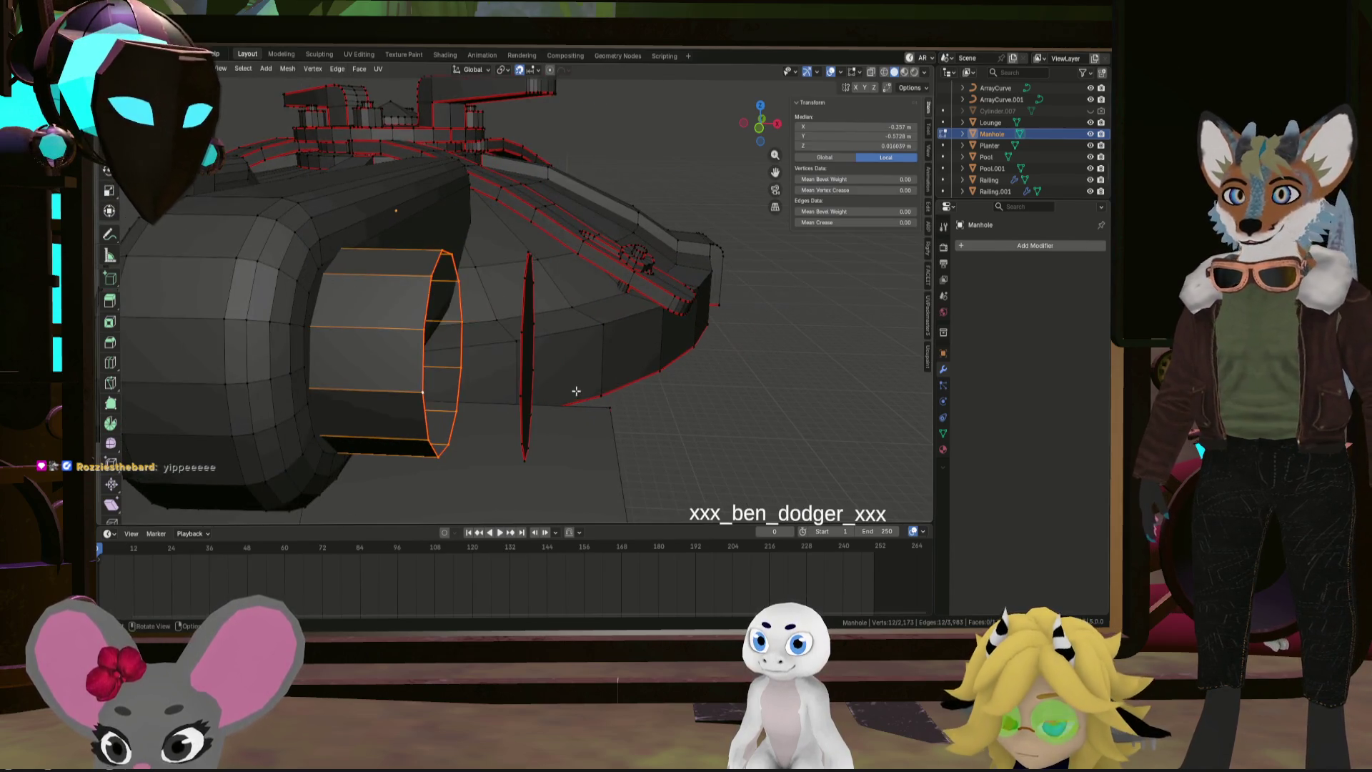
right_click(524, 395)
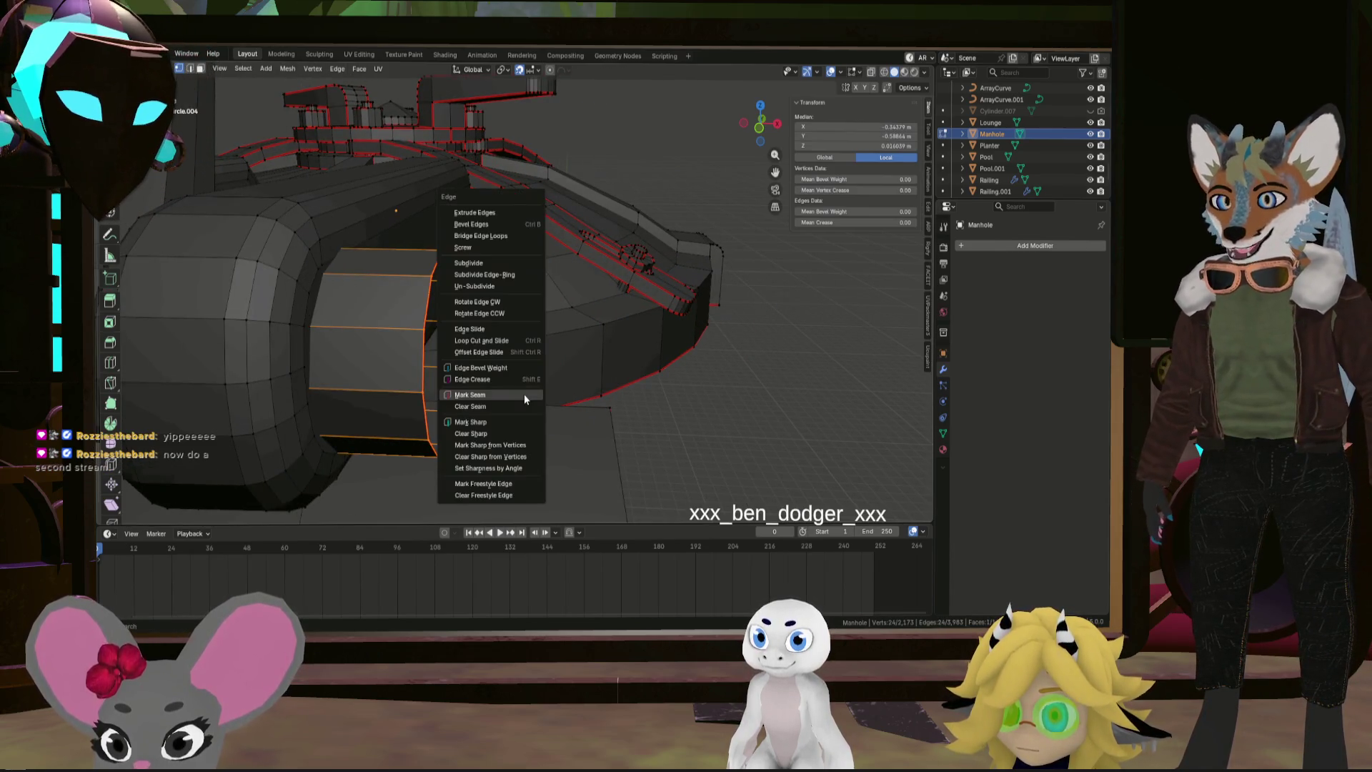
right_click(667, 397)
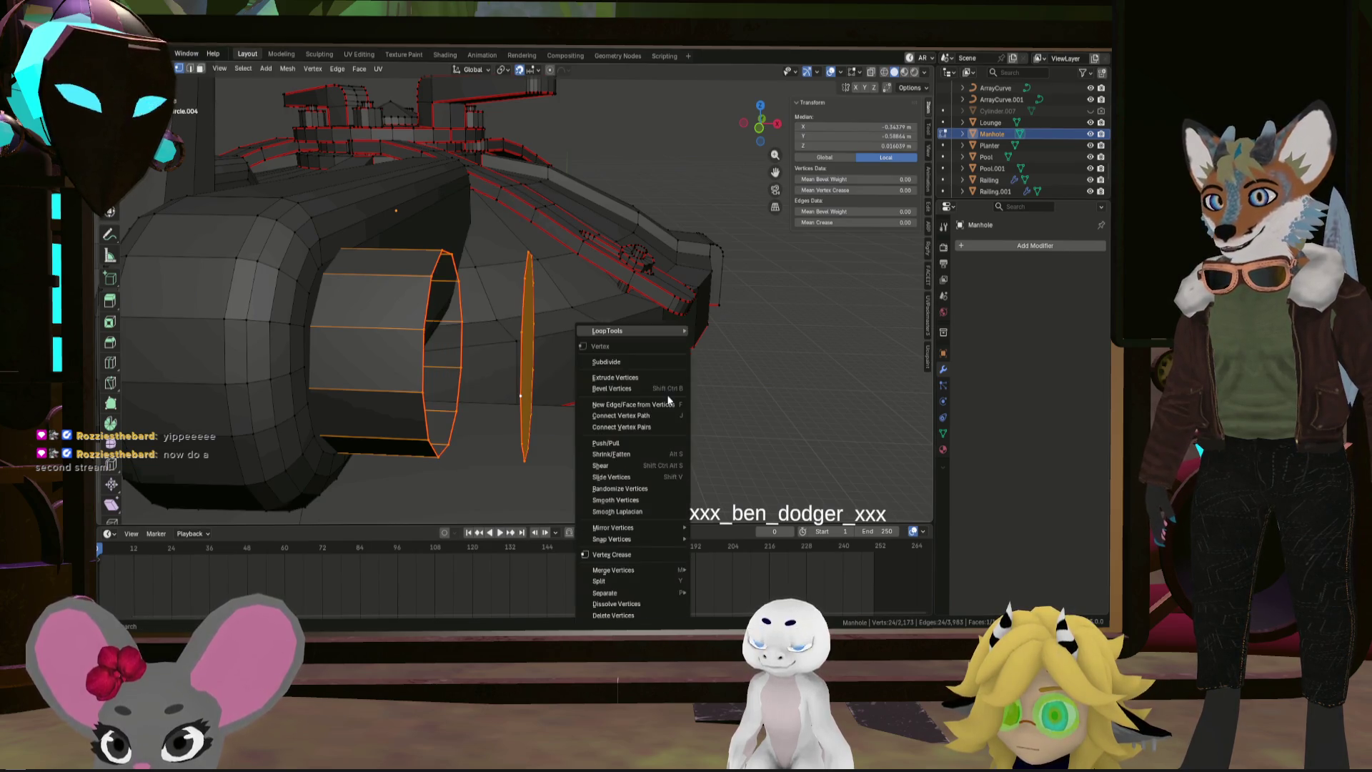
mouse_move(692, 331)
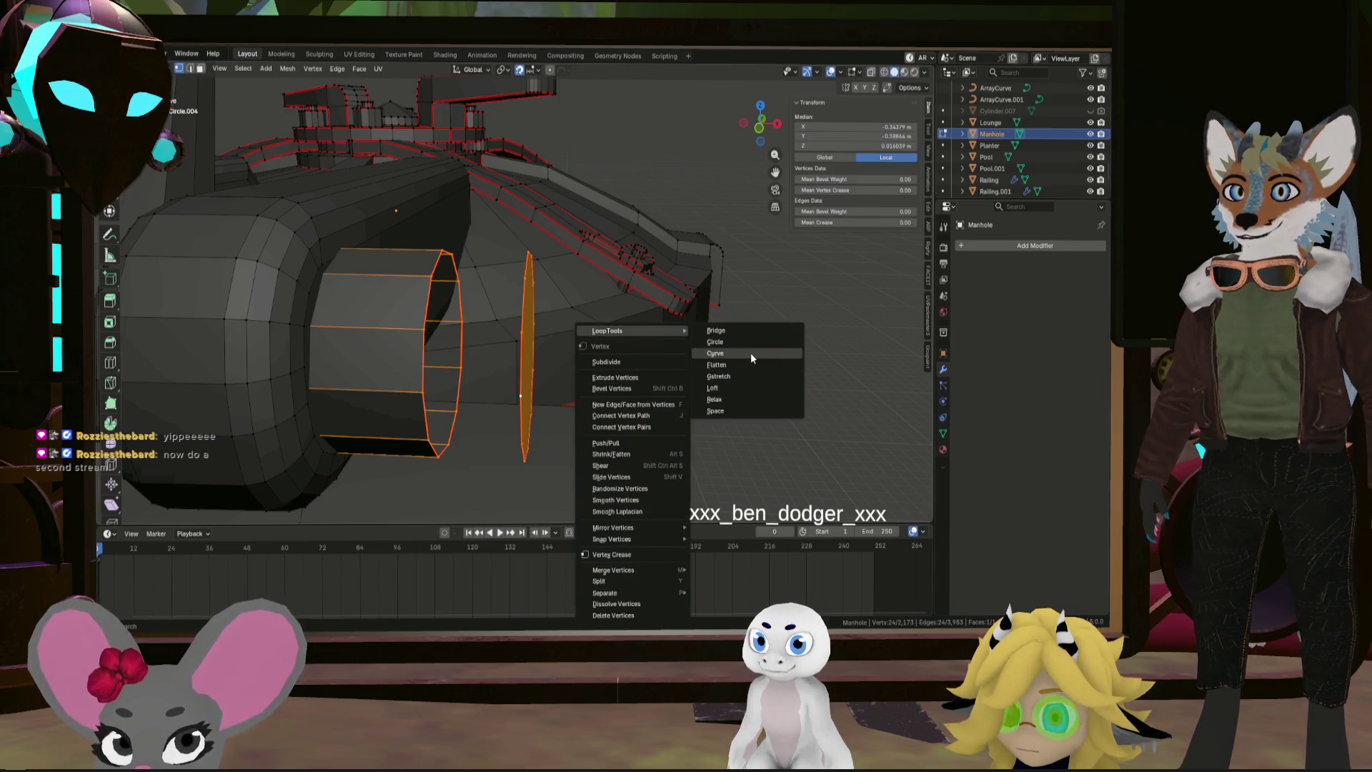
left_click(748, 333)
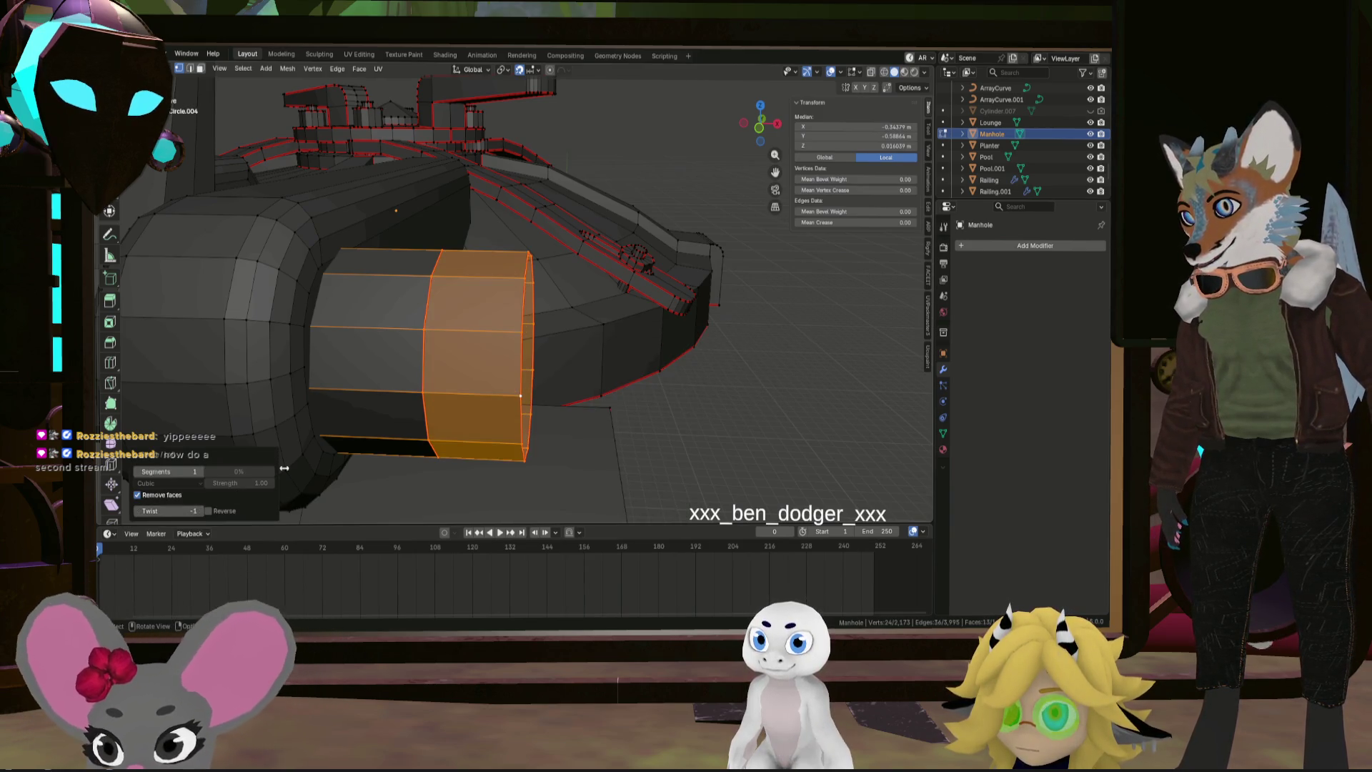
left_click(705, 427)
middle_click_drag(704, 426, 538, 418)
Cap the cylinder's end loop with a face and dissolve the extra edges
left_click(454, 392, "alt")
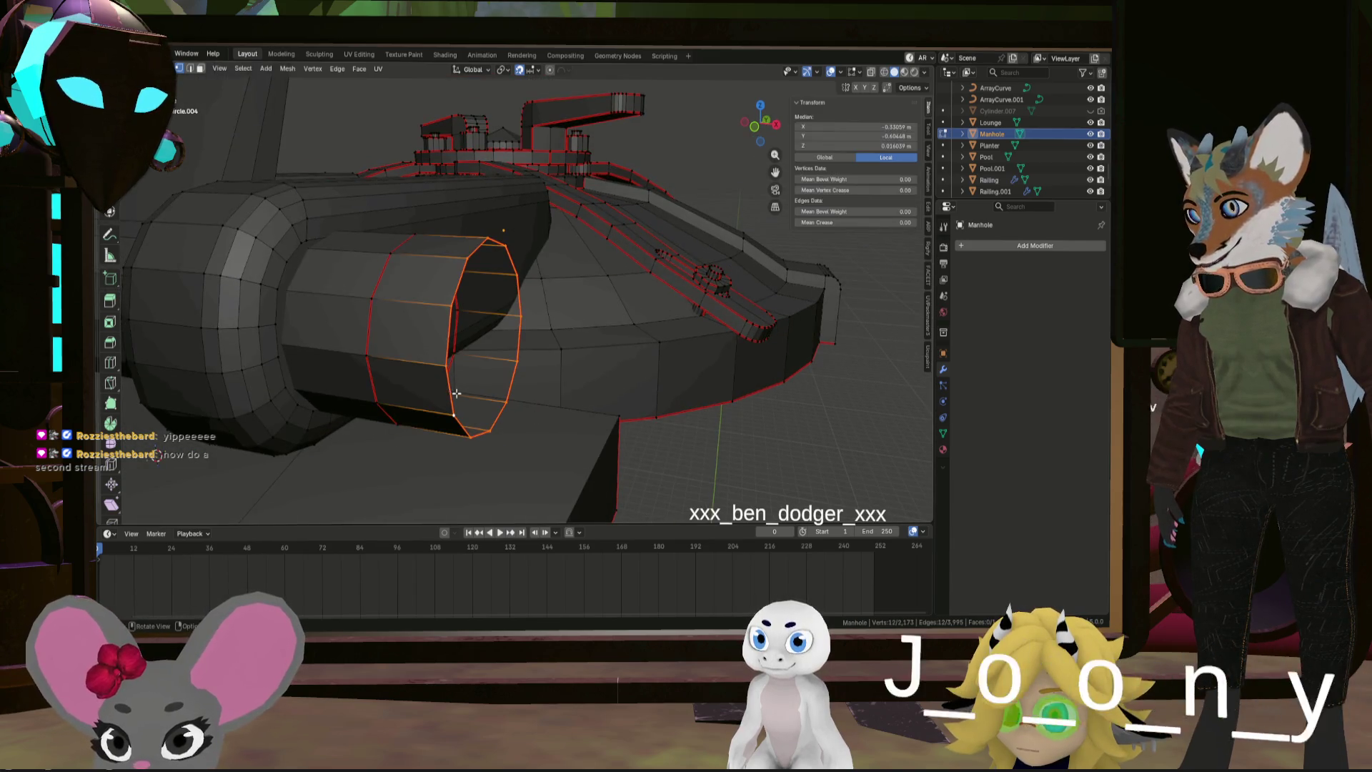
key("f")
middle_click_drag(461, 394, 502, 403)
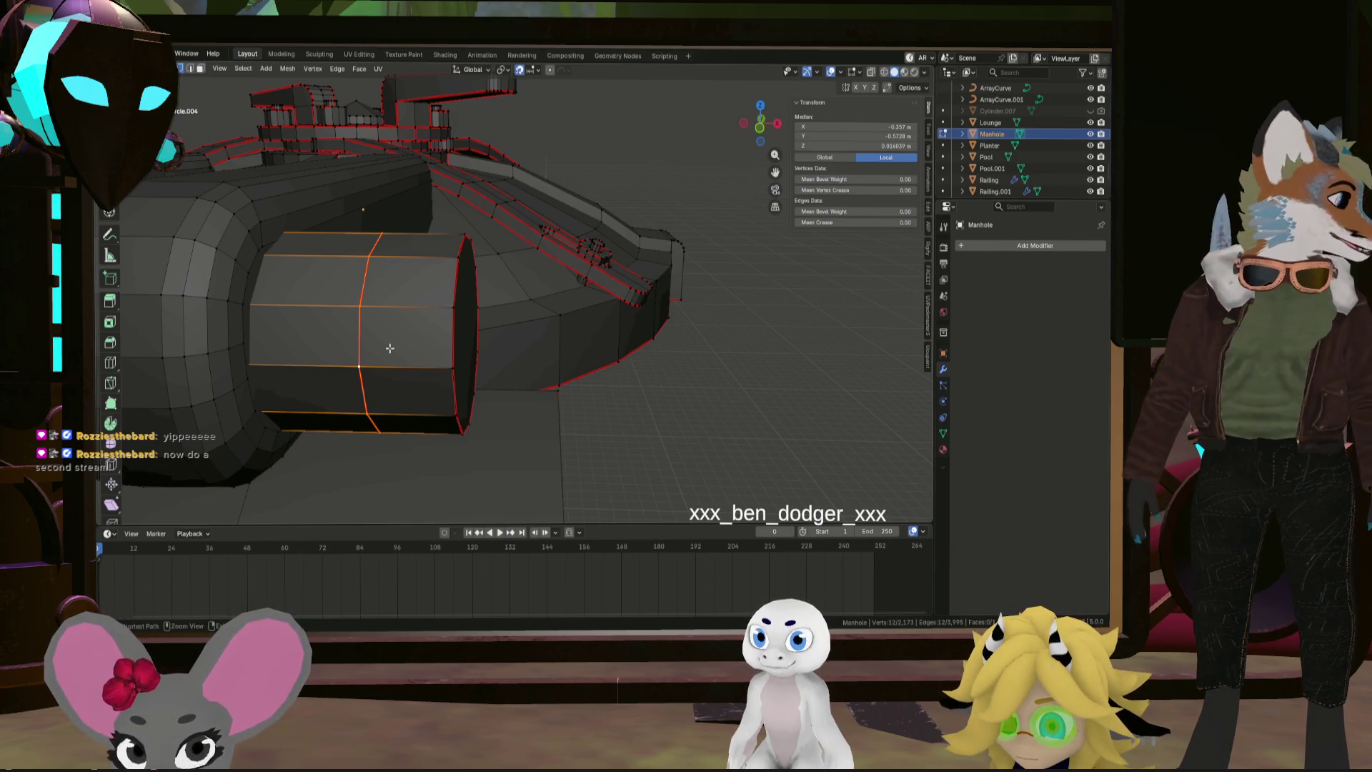
key("x")
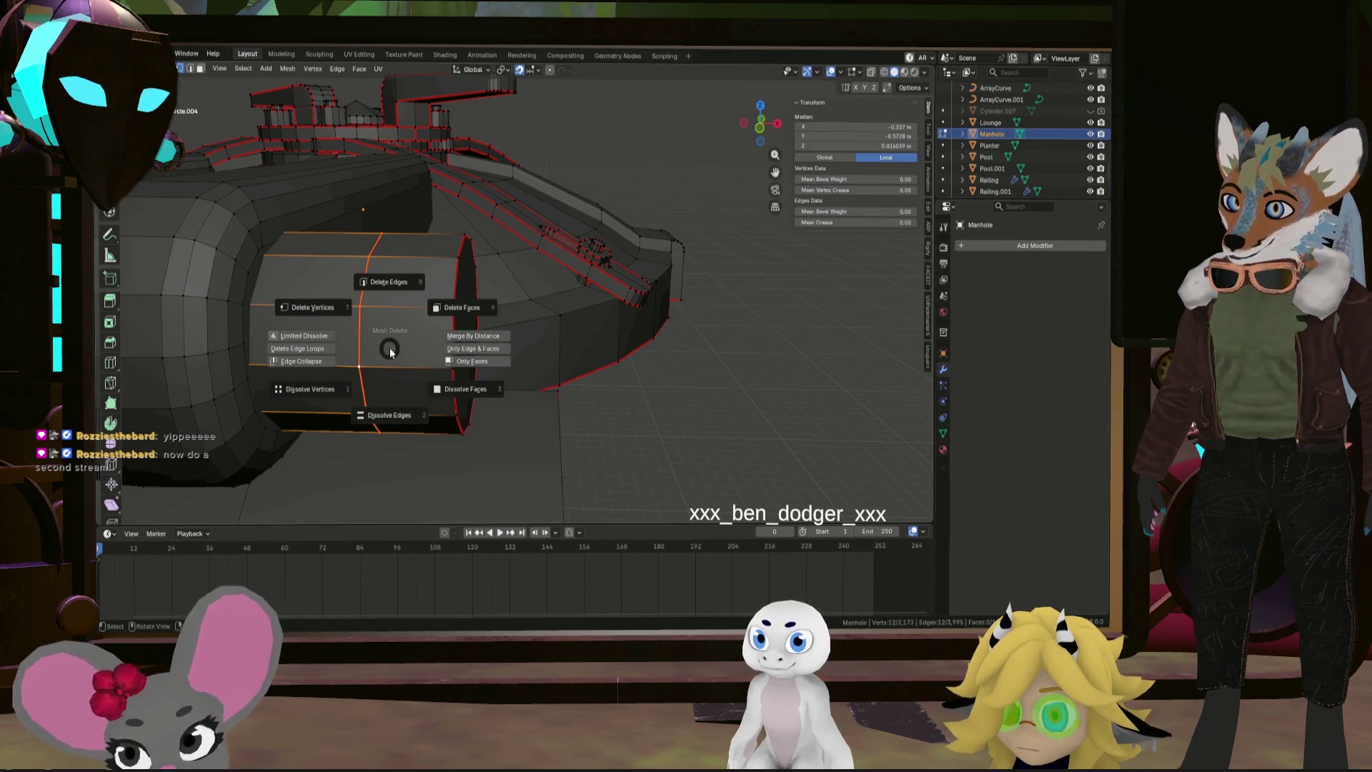
left_click(391, 413)
mouse_move(391, 411)
middle_mouse_down()
mouse_move(466, 405)
mouse_move(537, 430)
middle_mouse_up()
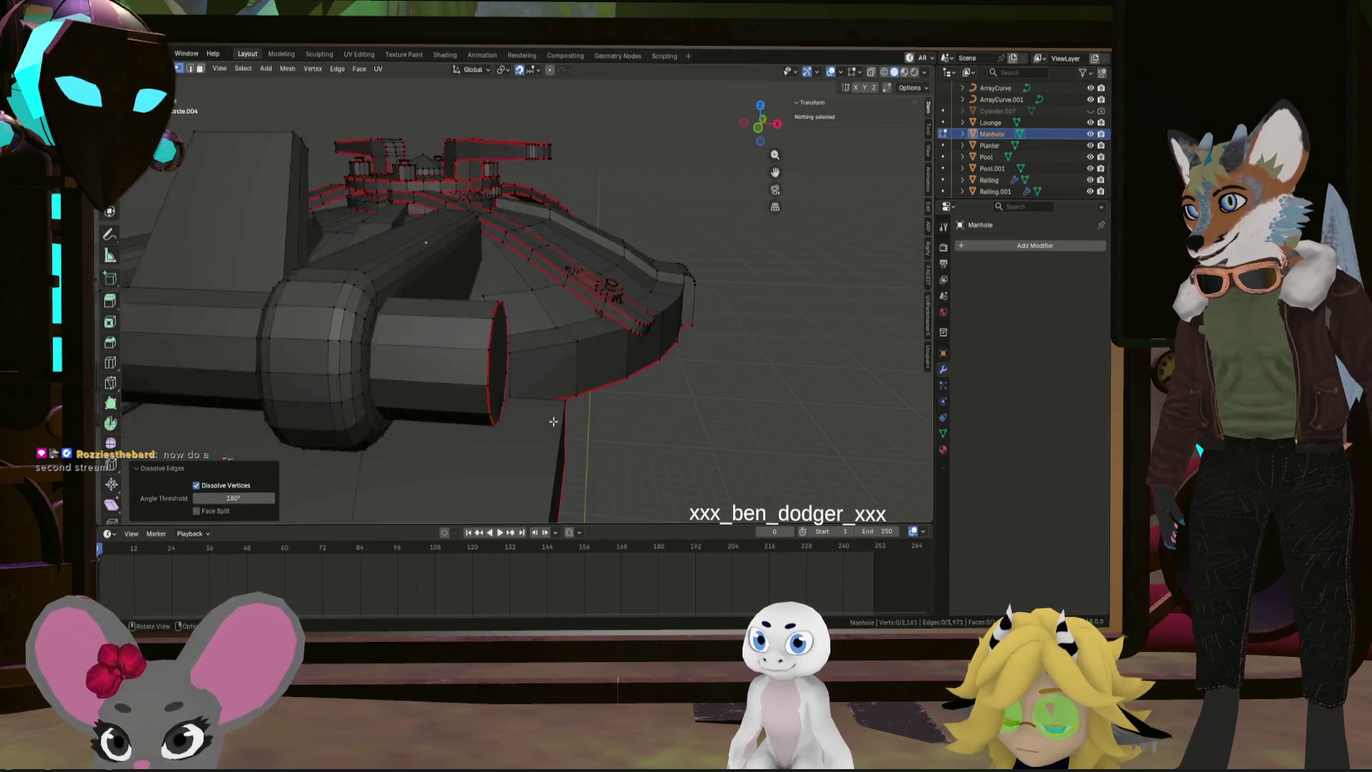
scroll(557, 433, "up", 5)
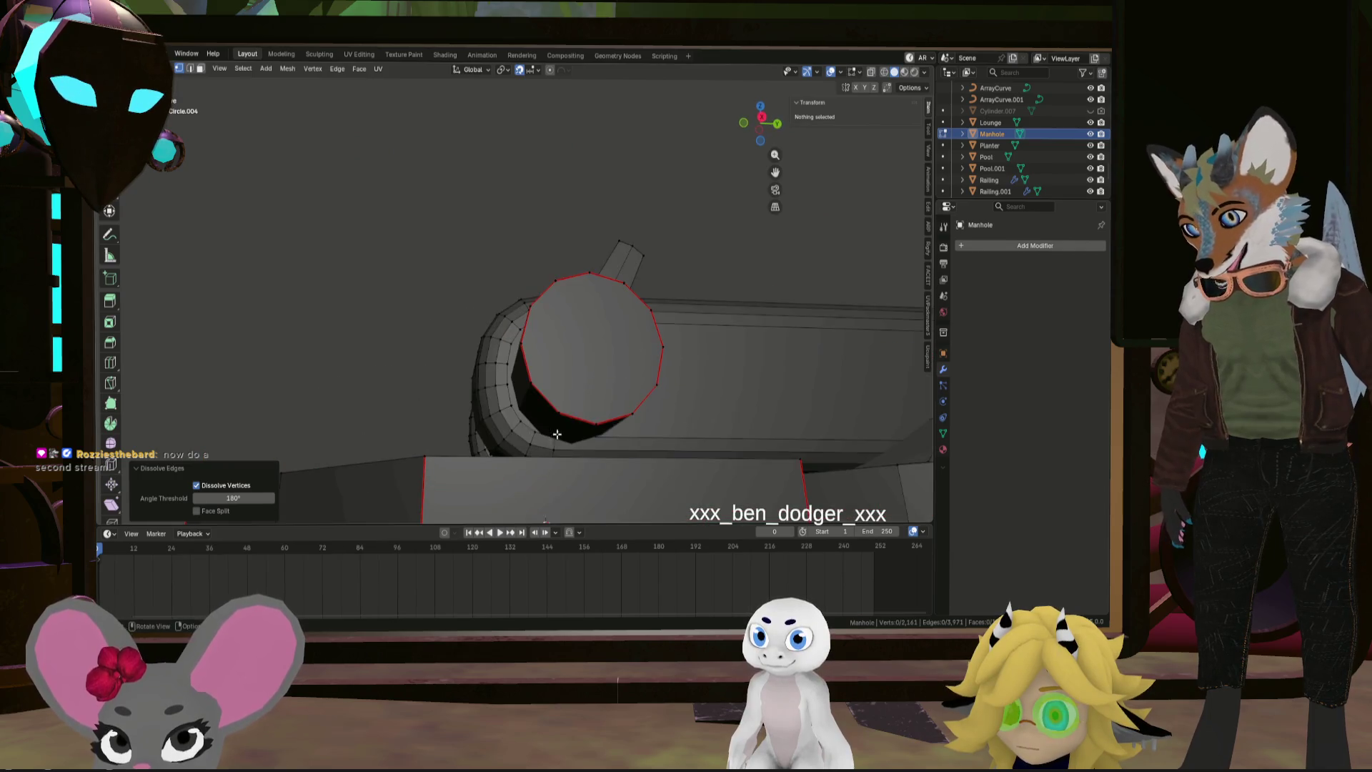
left_click(586, 430)
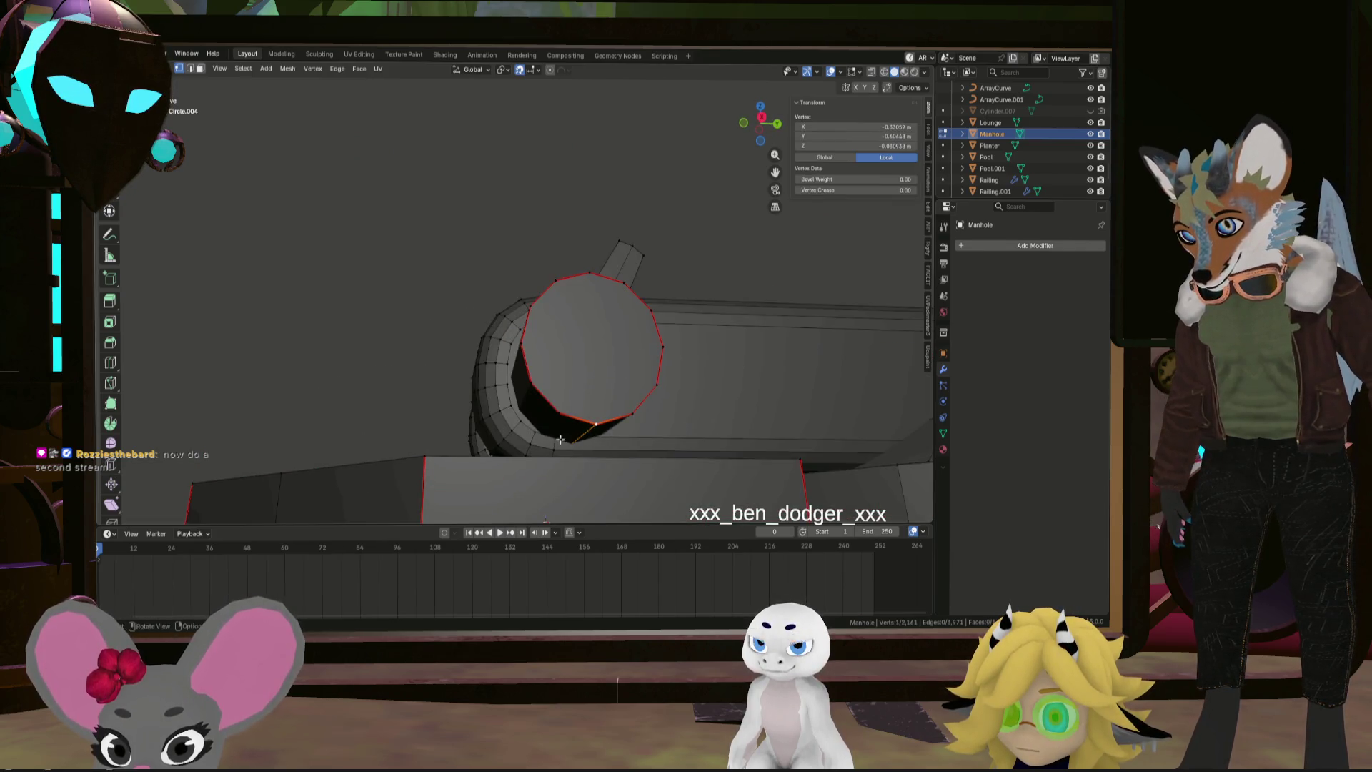
middle_click_drag(561, 439, 493, 451)
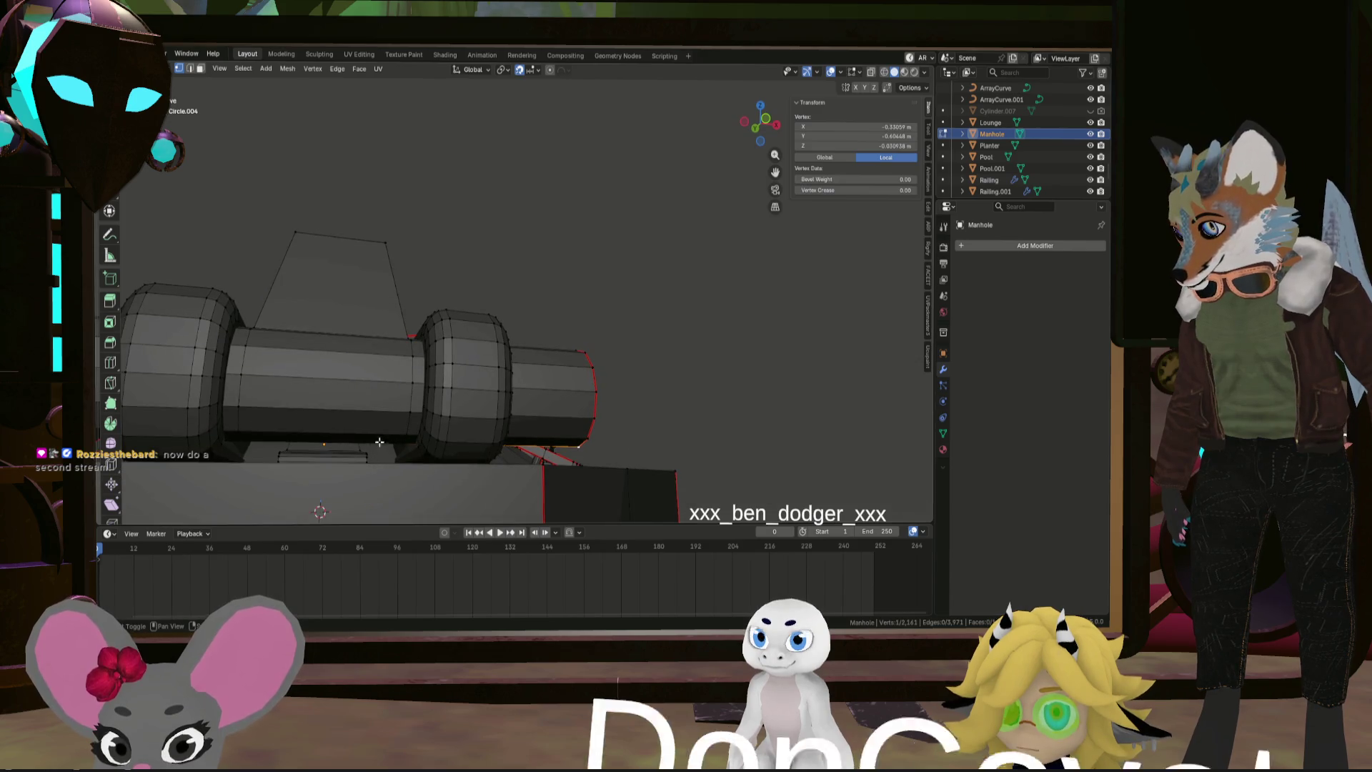
left_click(383, 443, "ctrl")
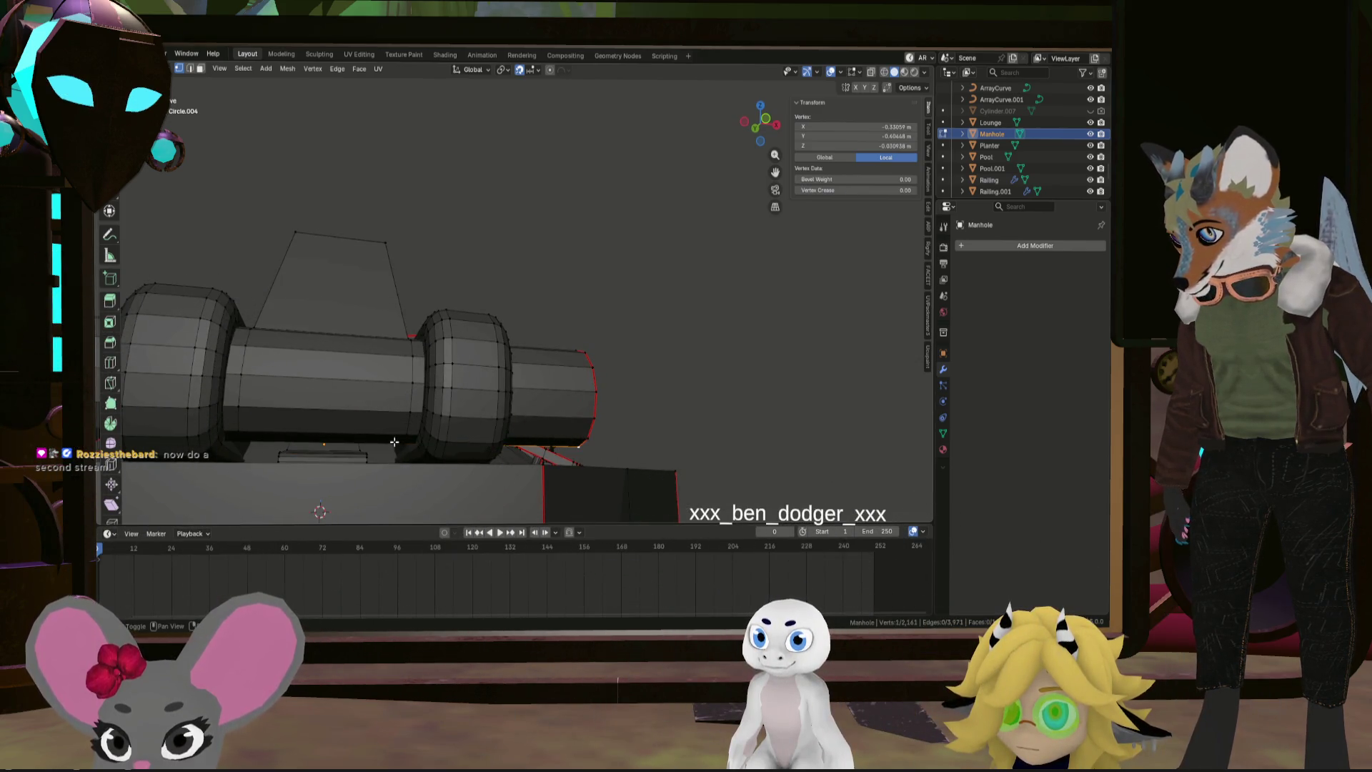
middle_click_drag(406, 444, 258, 439)
scroll(252, 436, "up", 6)
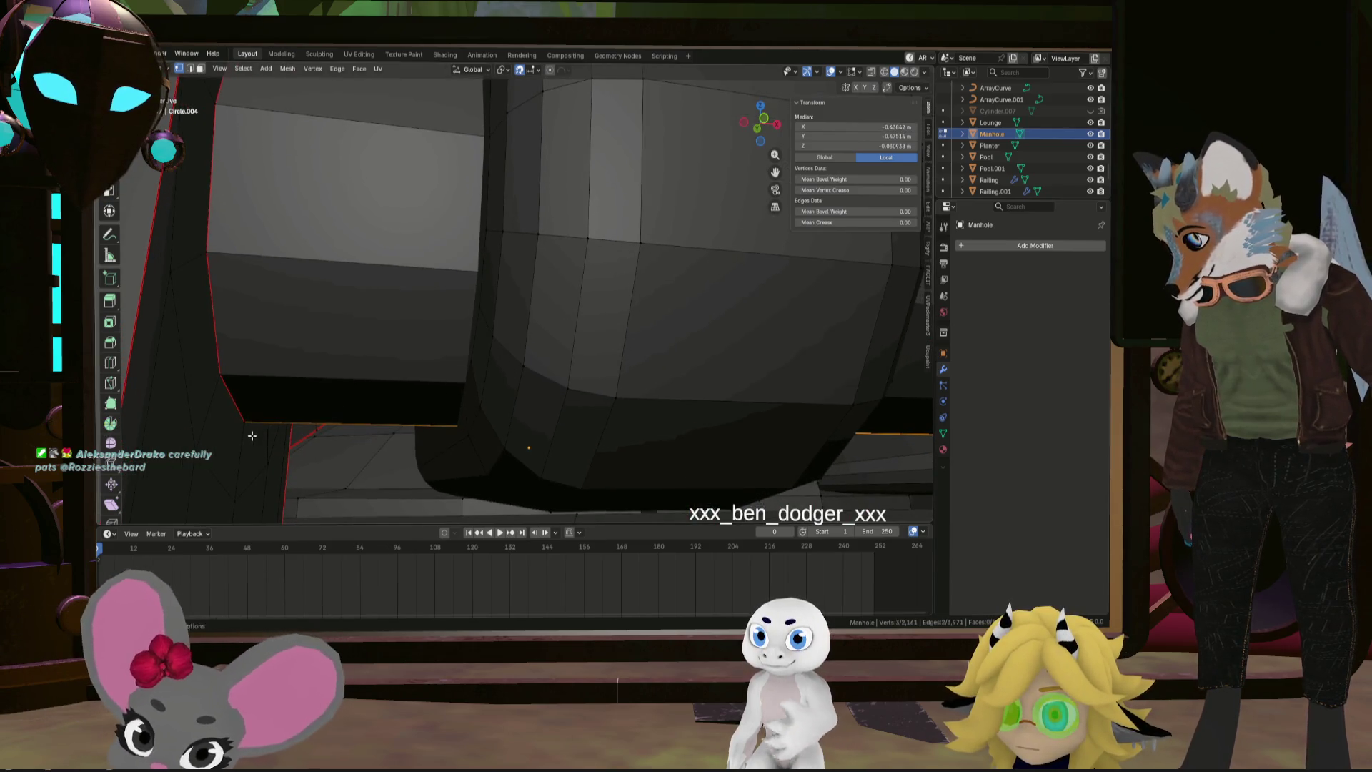
scroll(300, 422, "down", 4)
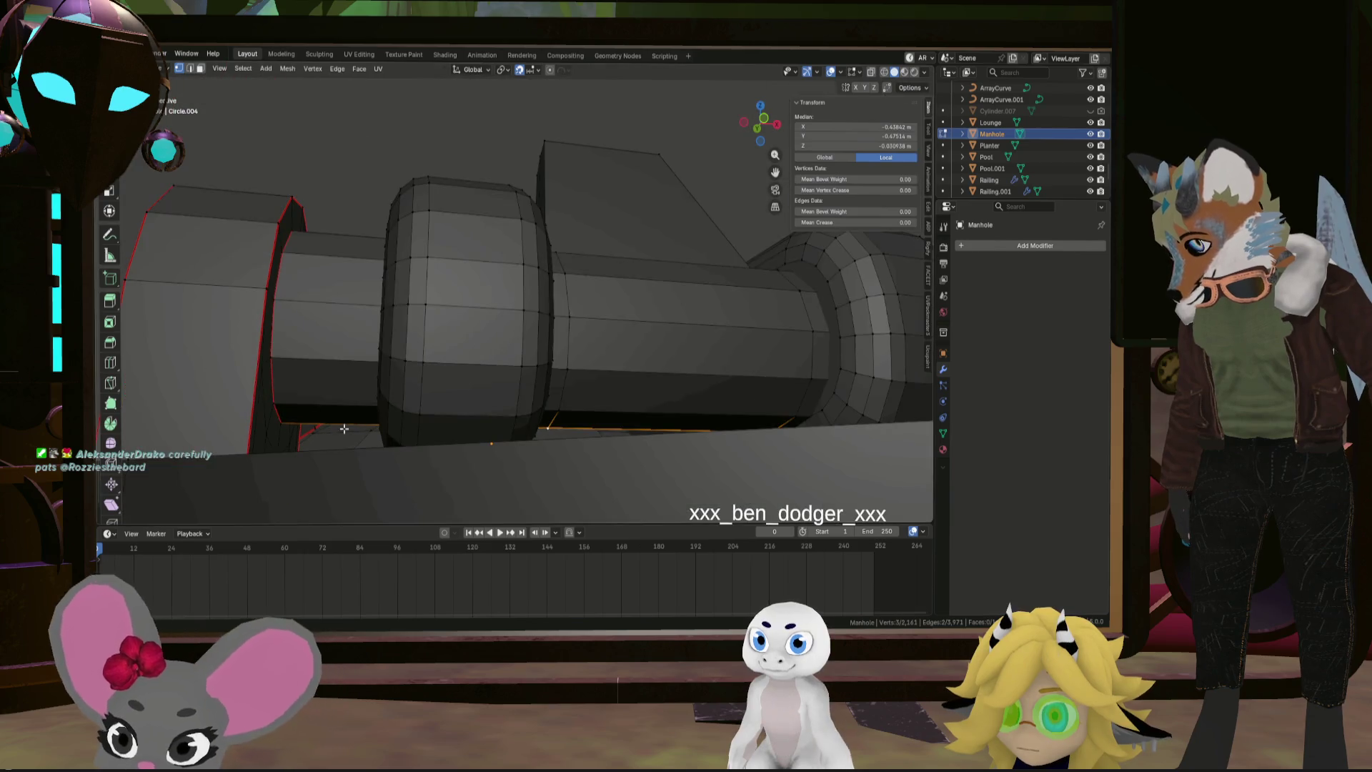
middle_click_drag(349, 420, 445, 431)
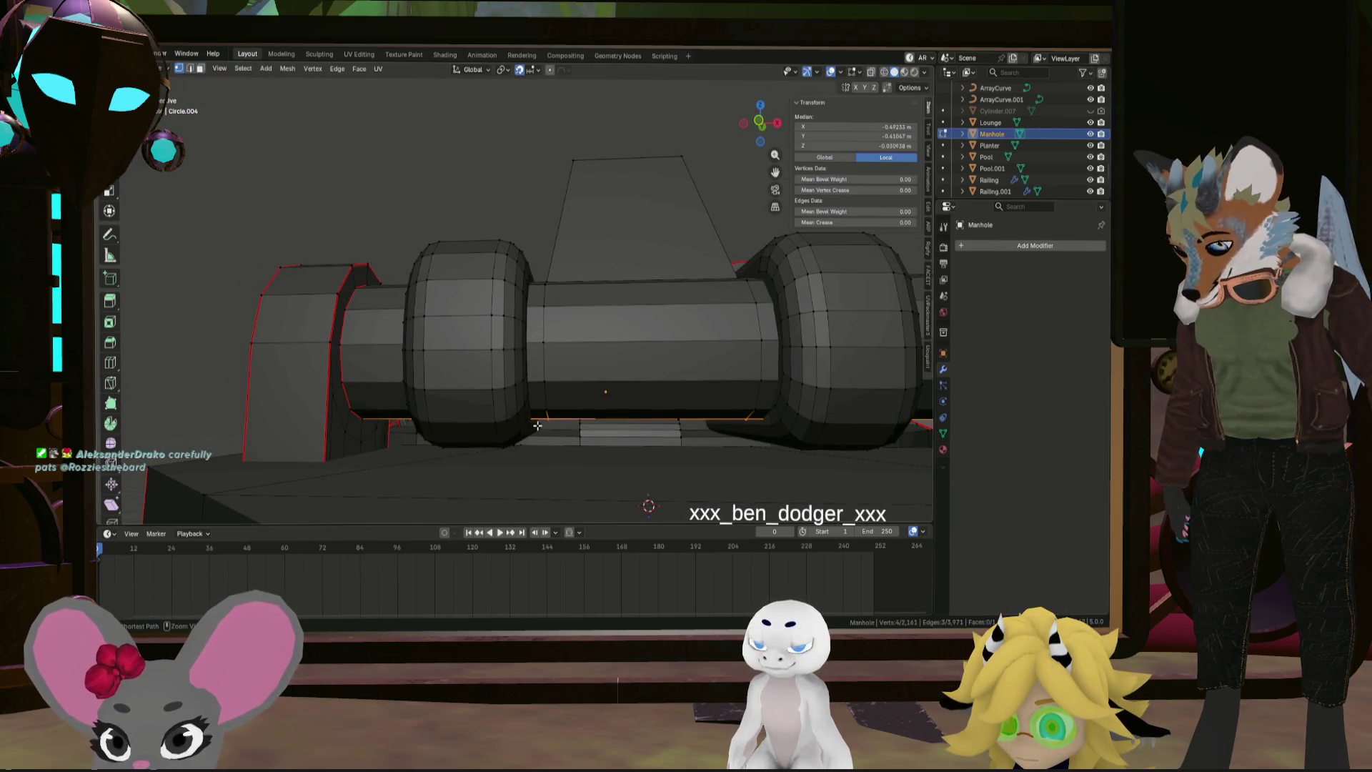
right_click(538, 426)
key("Escape")
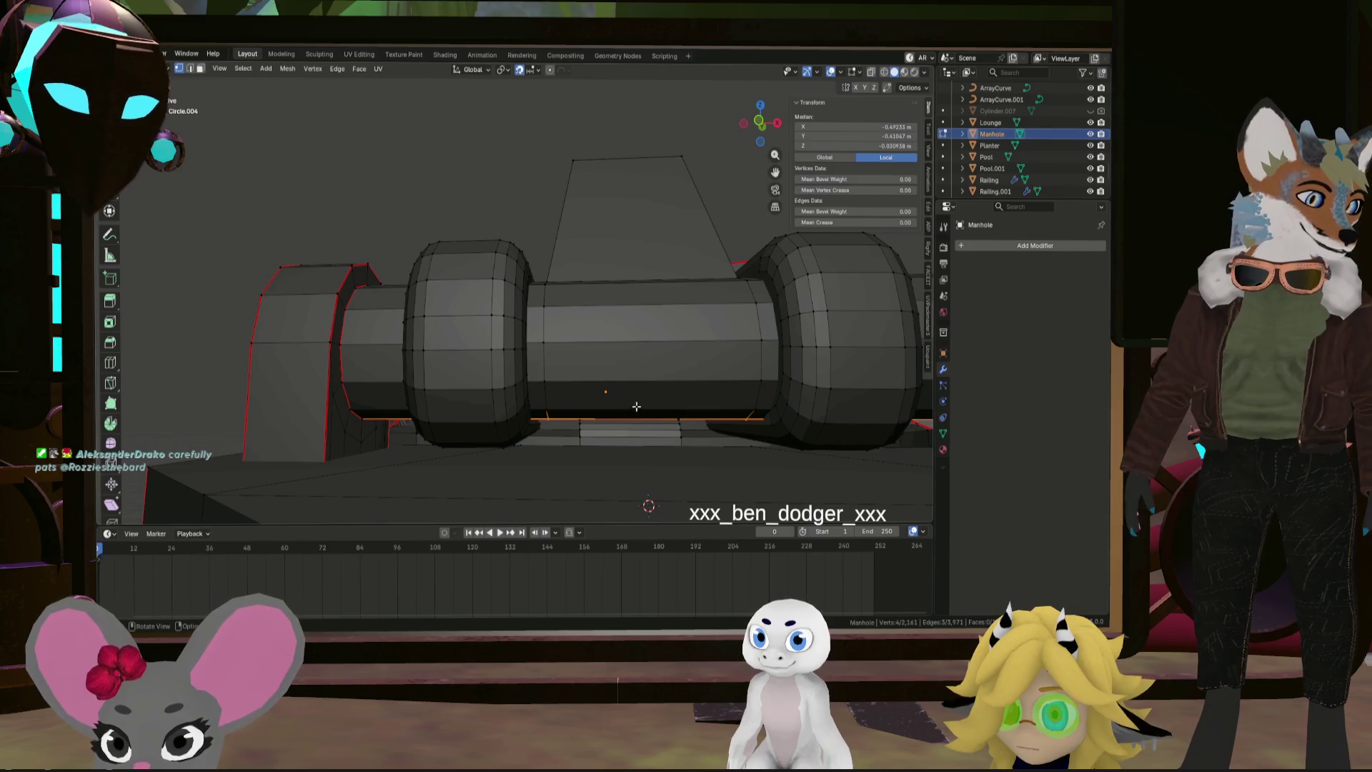
middle_click_drag(621, 408, 505, 394)
scroll(834, 357, "down", 5)
mouse_move(613, 399)
middle_mouse_down()
mouse_move(601, 362)
mouse_move(629, 358)
mouse_move(611, 386)
mouse_move(526, 337)
mouse_move(669, 375)
mouse_move(634, 390)
middle_mouse_up()
scroll(607, 382, "up", 5)
scroll(668, 374, "up", 6)
Delete the vertices of the stray inner loop in the hinge ring
left_click(674, 353, "alt")
left_click(676, 335)
middle_click_drag(676, 335, 670, 300)
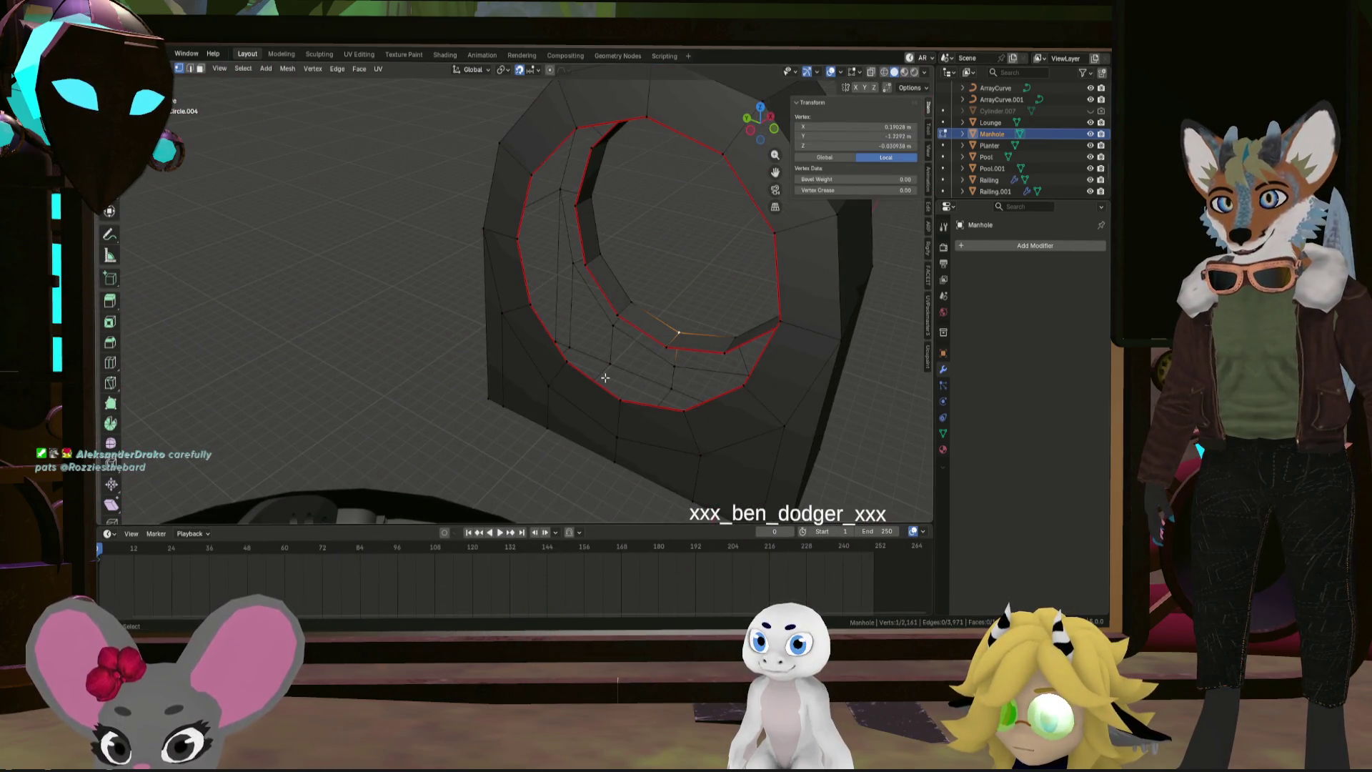
left_click(702, 266)
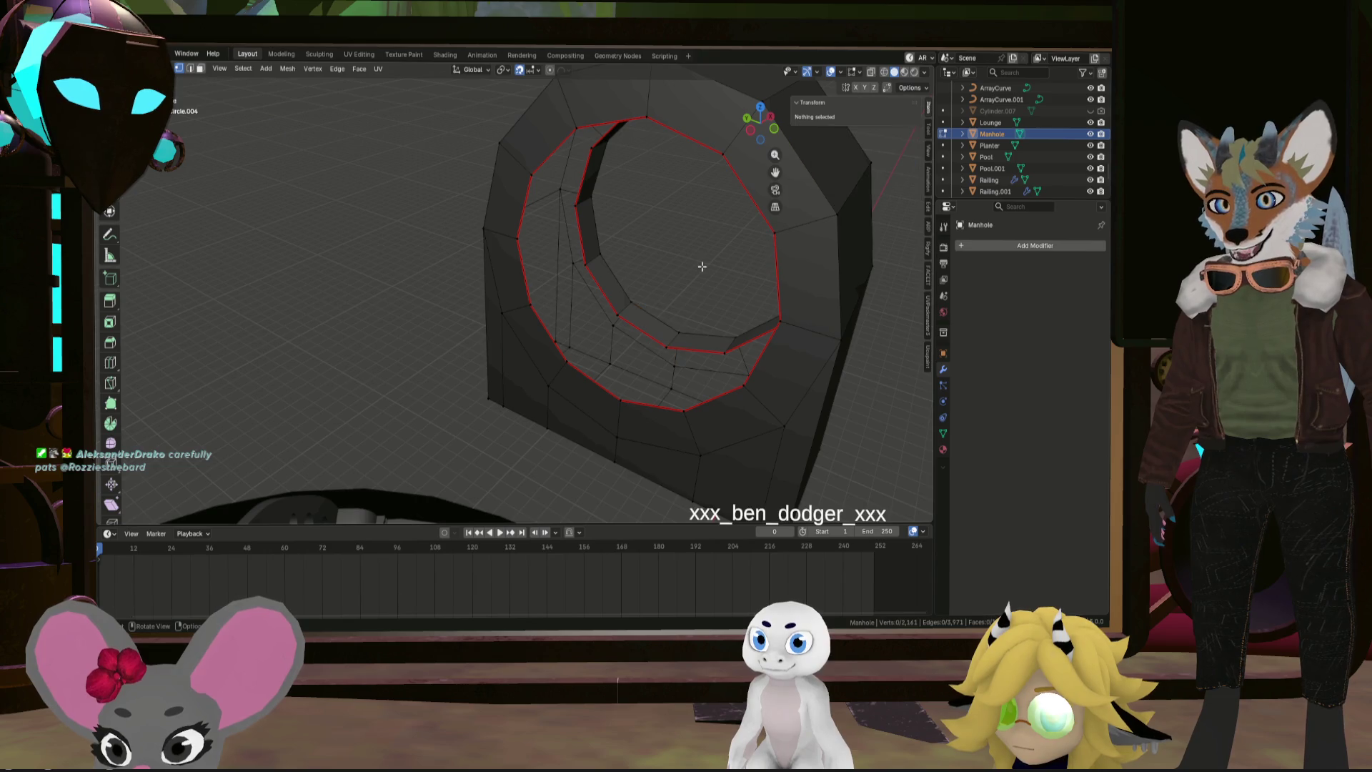
left_click(641, 334, "alt")
key("x")
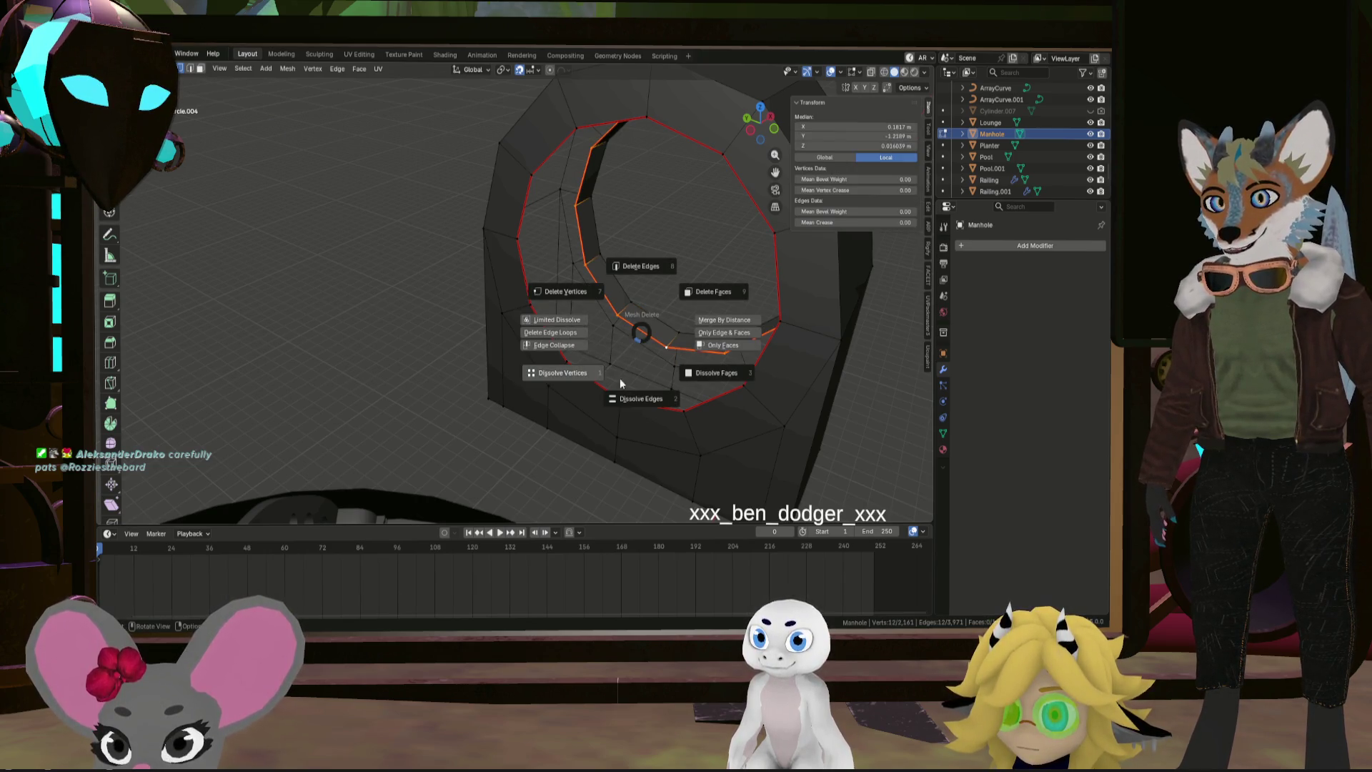
left_click(674, 298)
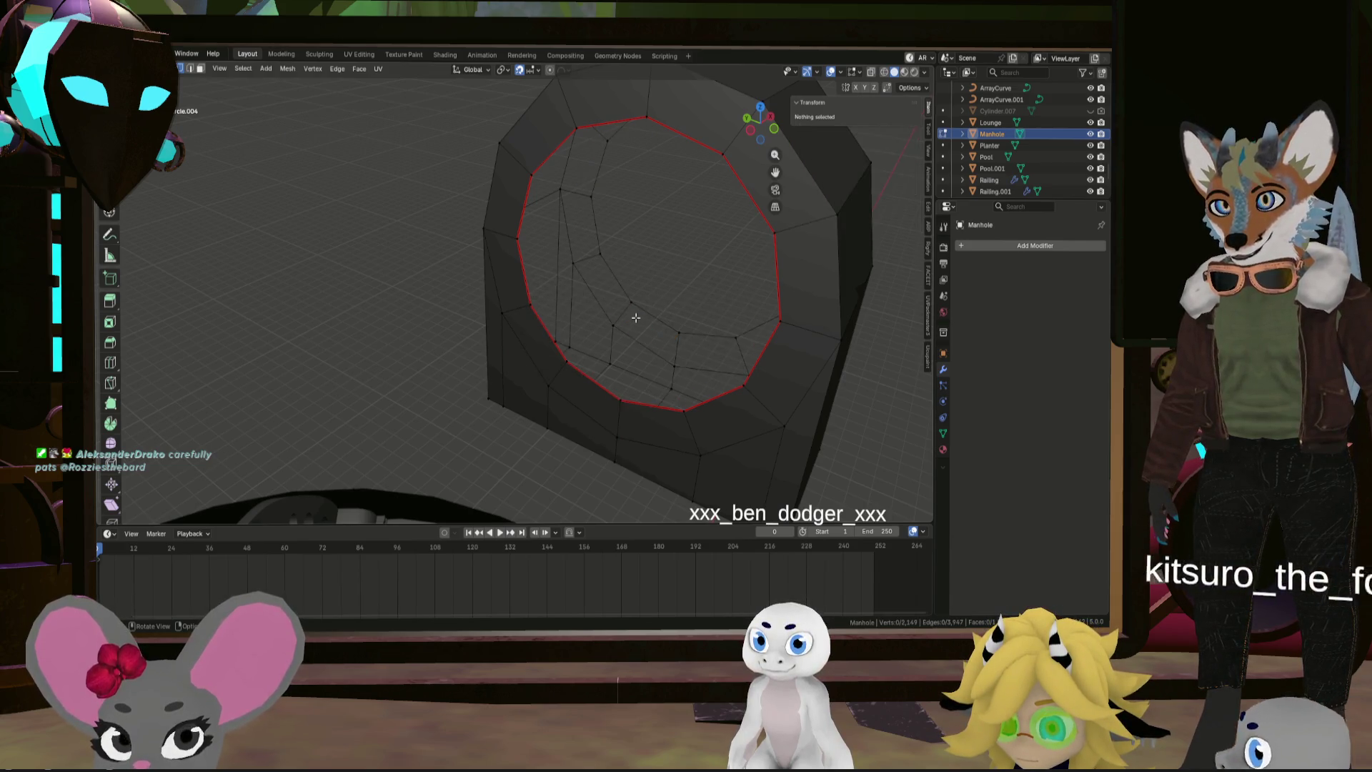
middle_click_drag(628, 316, 584, 366)
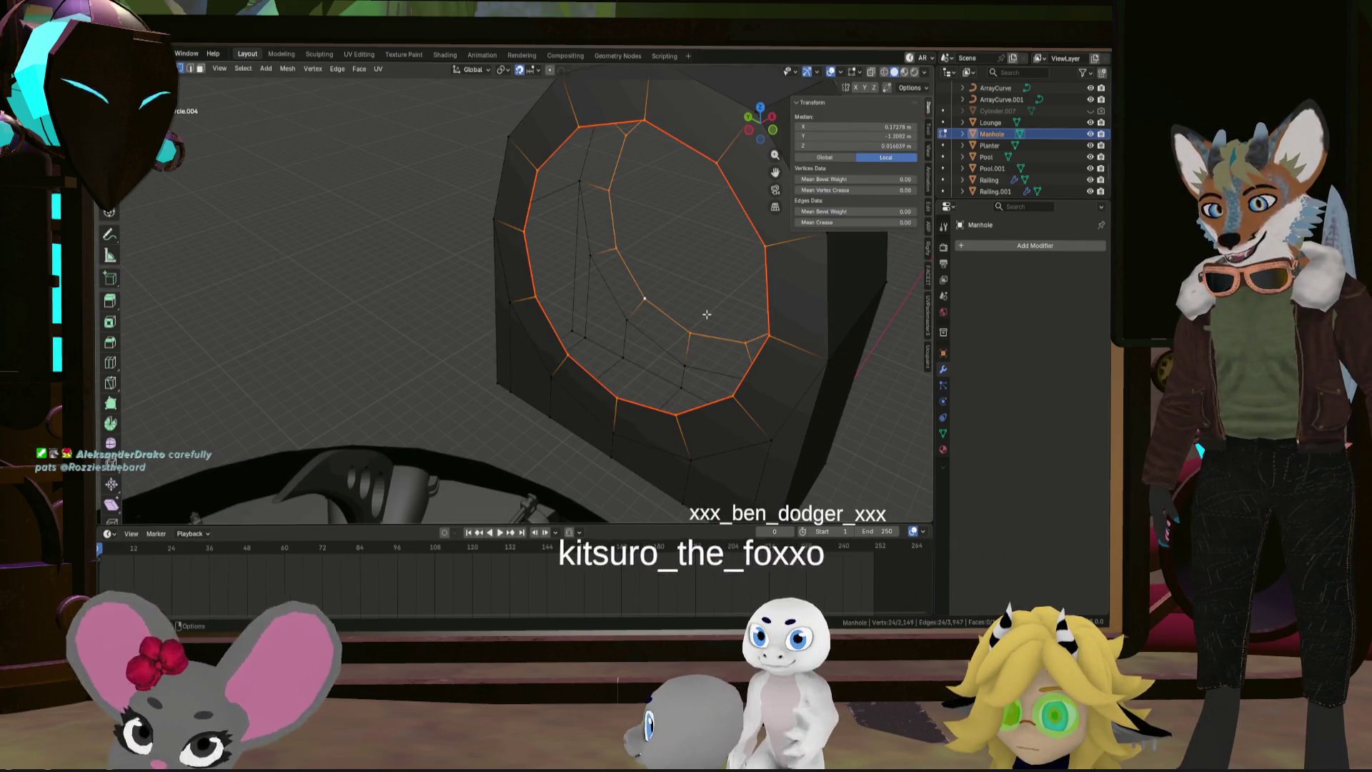
Bridge the two remaining inner loops with LoopTools to line the hole
left_click(663, 309, "alt+shift")
right_click(661, 315)
mouse_move(665, 315)
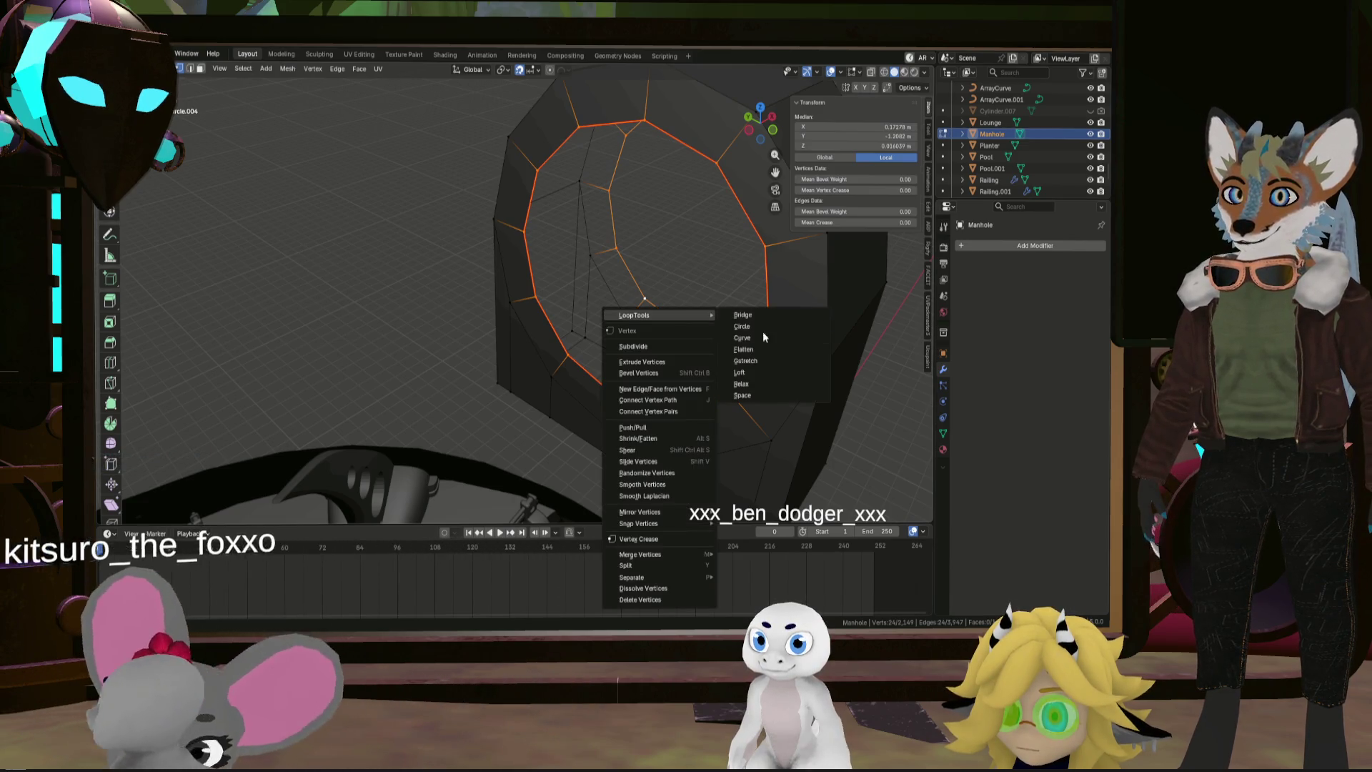
left_click(762, 315)
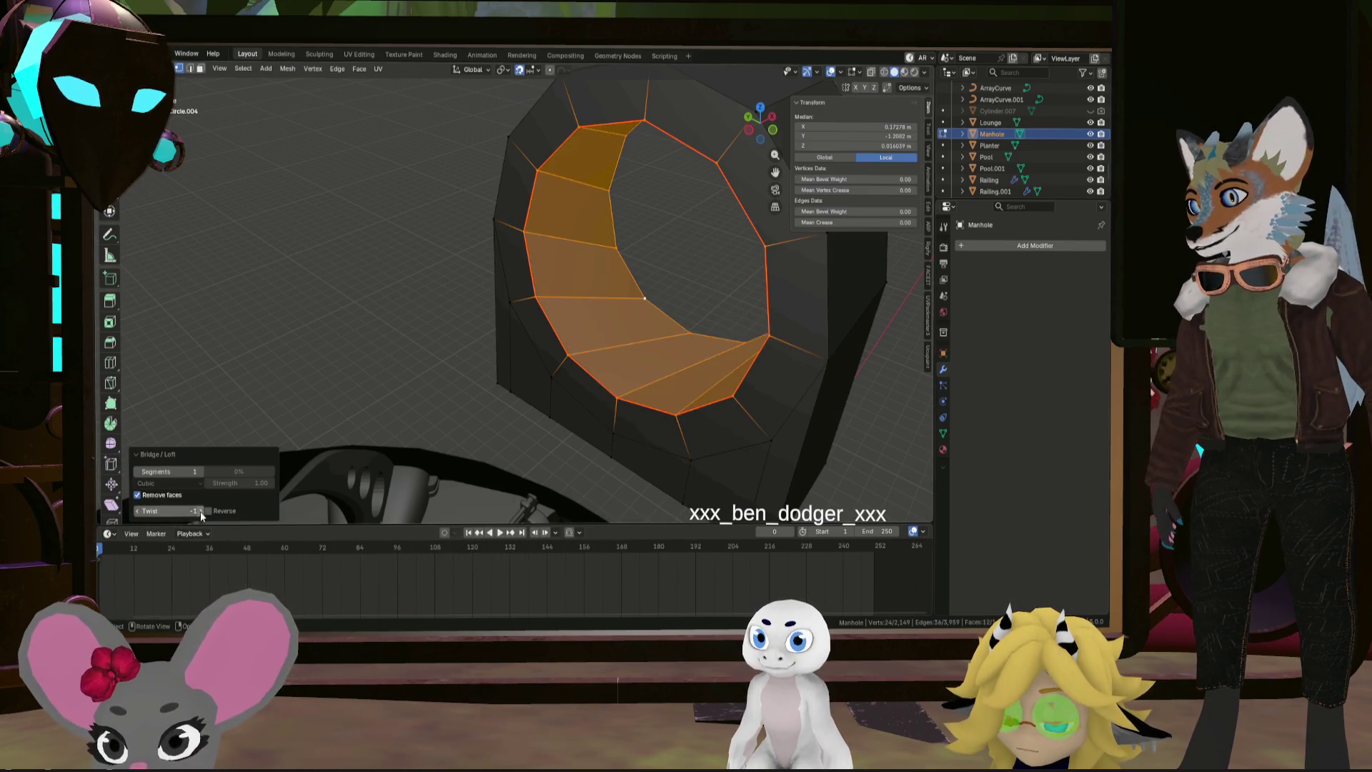
mouse_move(203, 514)
middle_mouse_down()
mouse_move(331, 413)
mouse_move(438, 446)
middle_mouse_up()
key("alt+a")
left_click(438, 446)
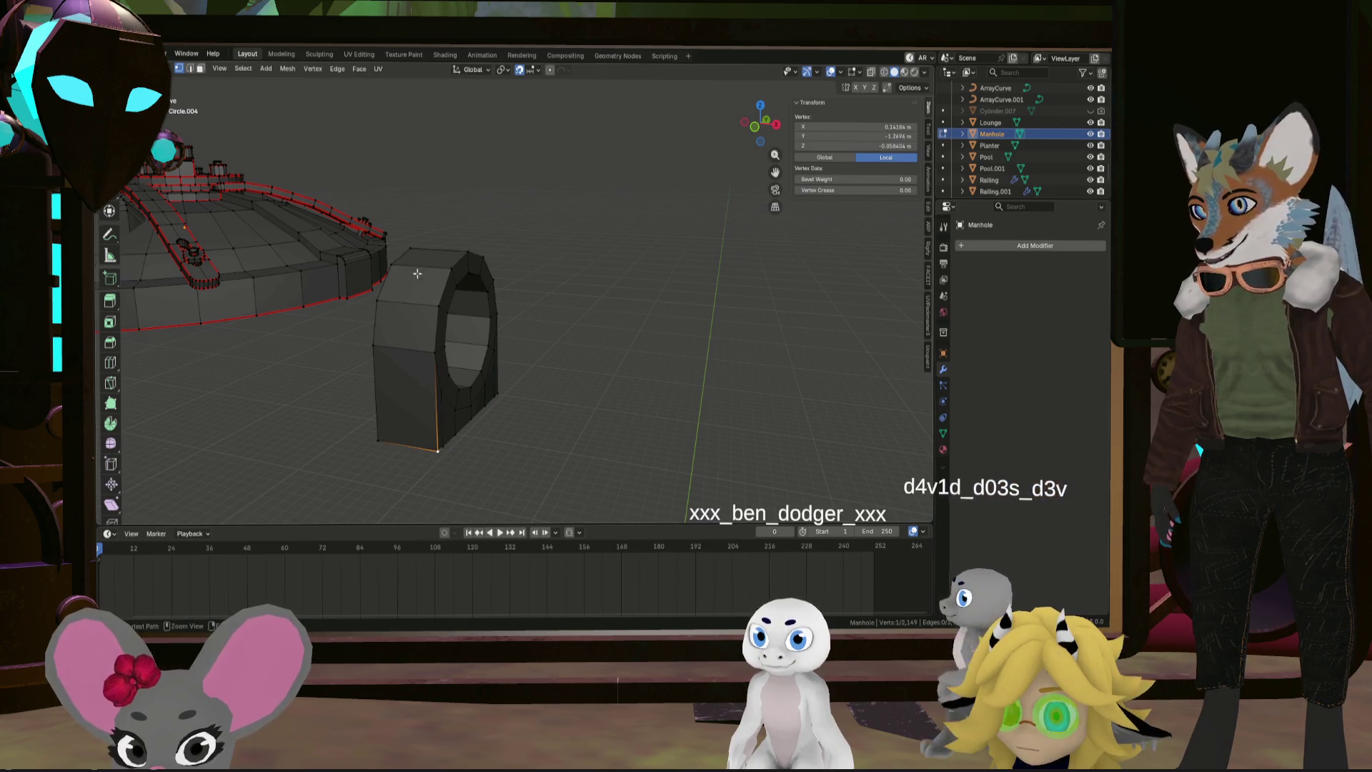
Select shortest-path edge runs along the hinge ring's side and over its arch
left_click(442, 307, "ctrl")
middle_click_drag(442, 307, 516, 391)
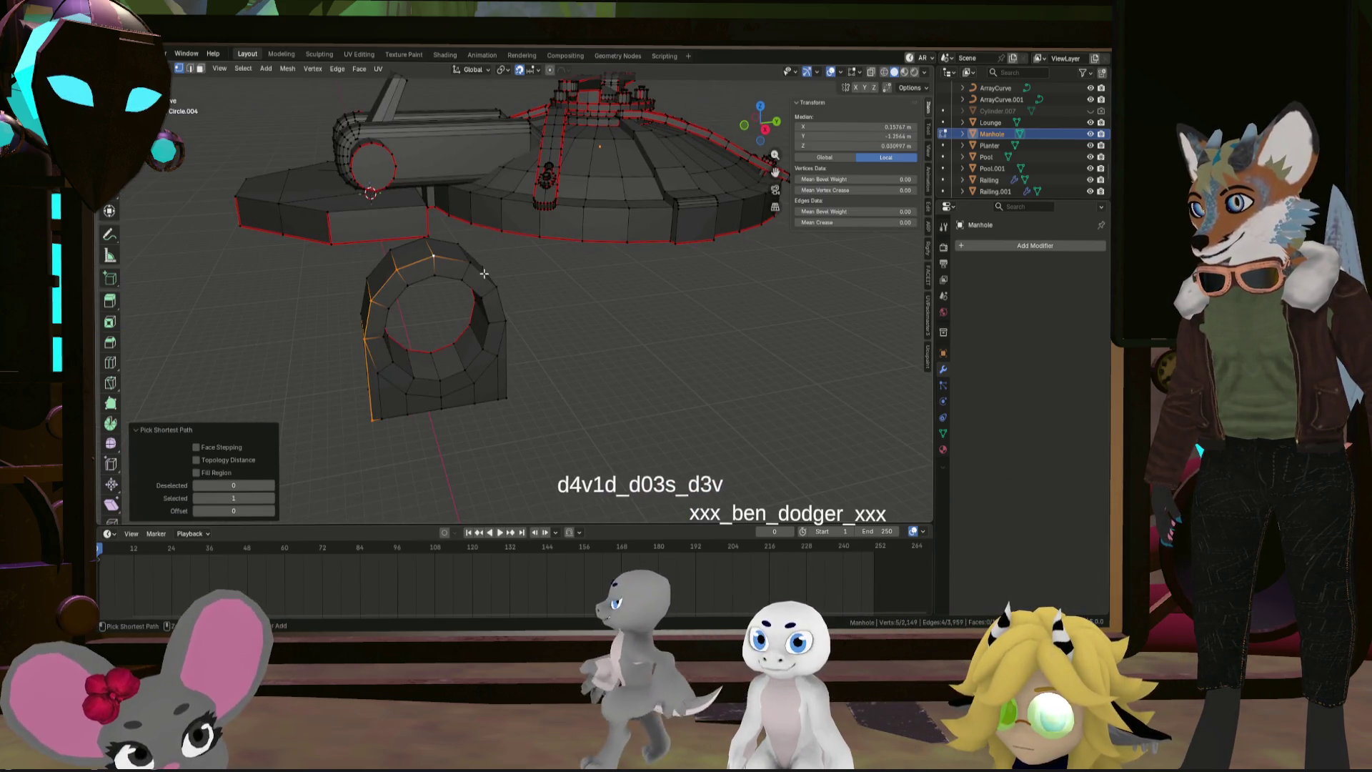
left_click(504, 401, "ctrl")
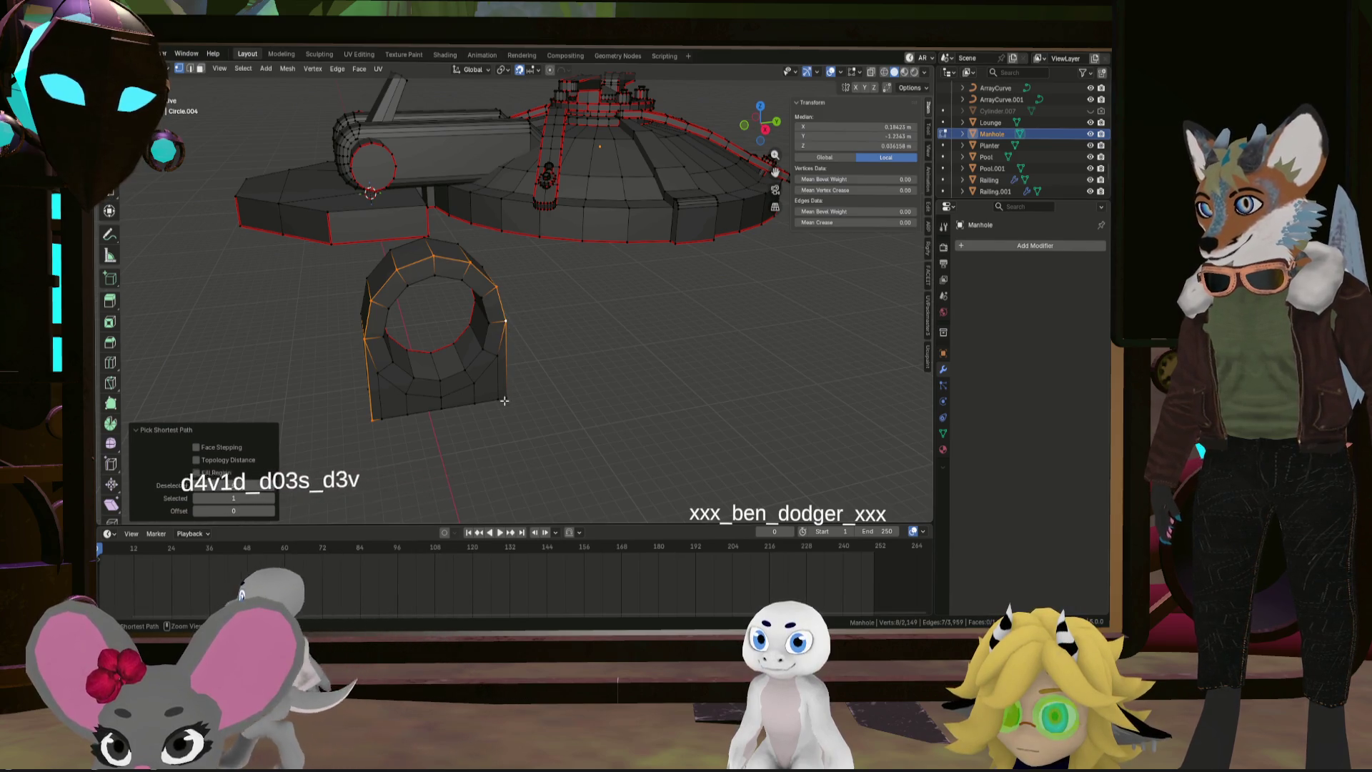
mouse_move(531, 407)
middle_mouse_down()
mouse_move(523, 392)
mouse_move(658, 403)
mouse_move(529, 358)
middle_mouse_up()
right_click(529, 395)
left_click(529, 395)
left_click(480, 345, "ctrl")
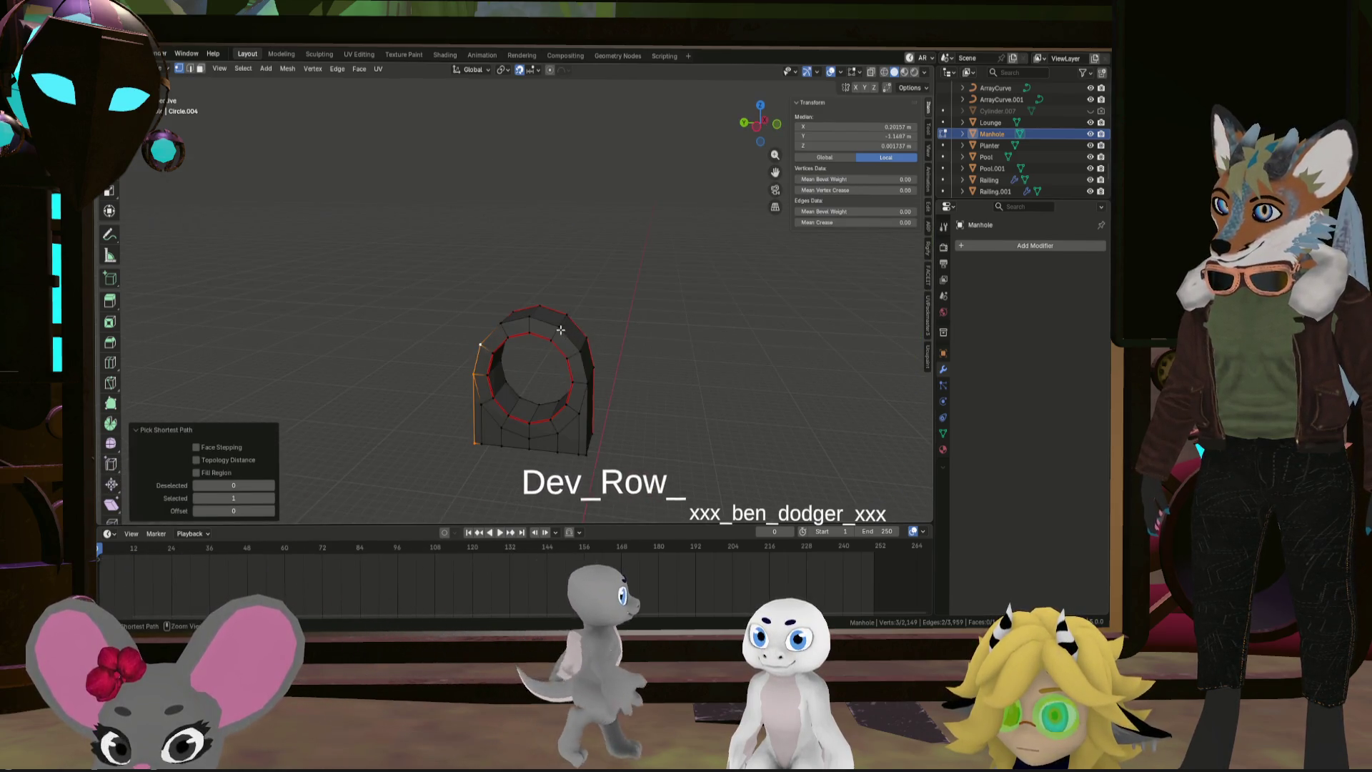
left_click(588, 453, "ctrl")
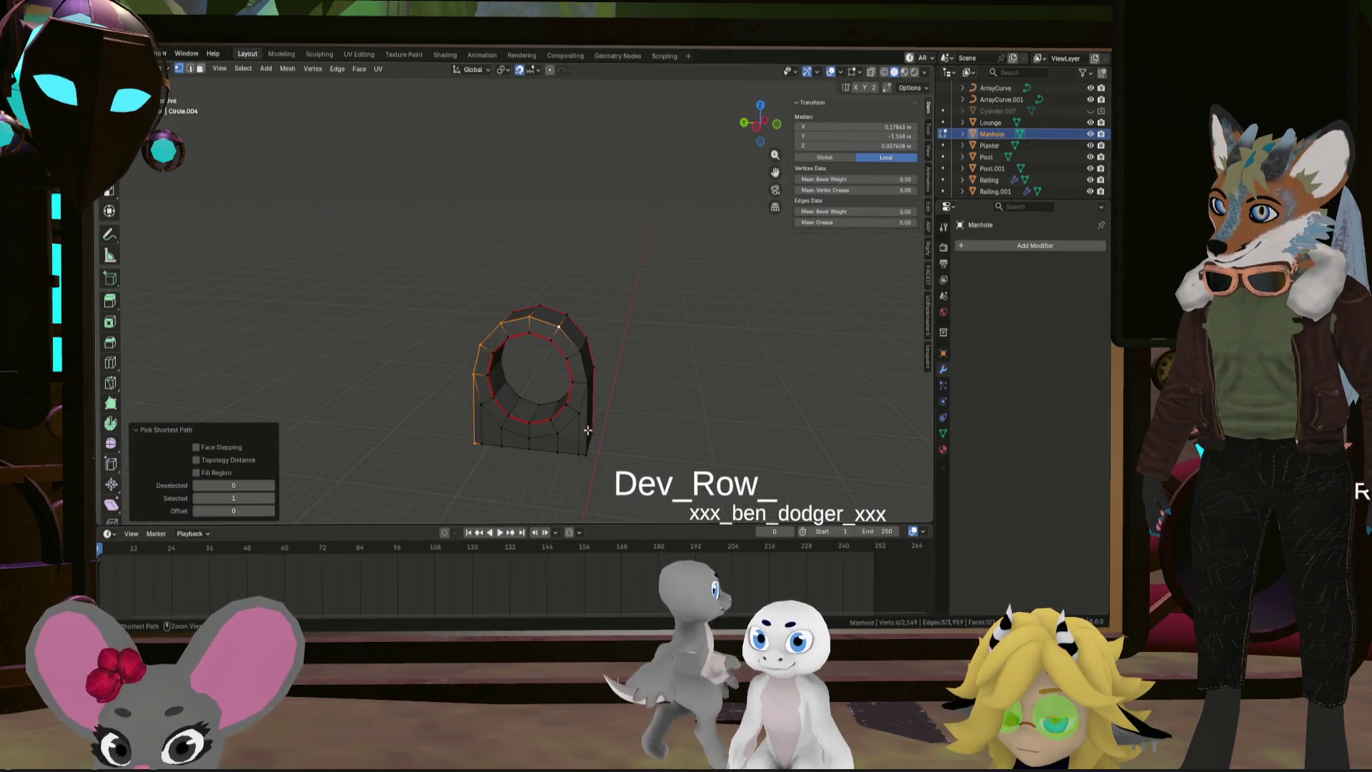
Apply an Edge menu action to the selected ring edges, then select the whole hinge ring piece
right_click(642, 461)
left_click(633, 457)
scroll(633, 457, "down", 5)
middle_click_drag(633, 457, 698, 434)
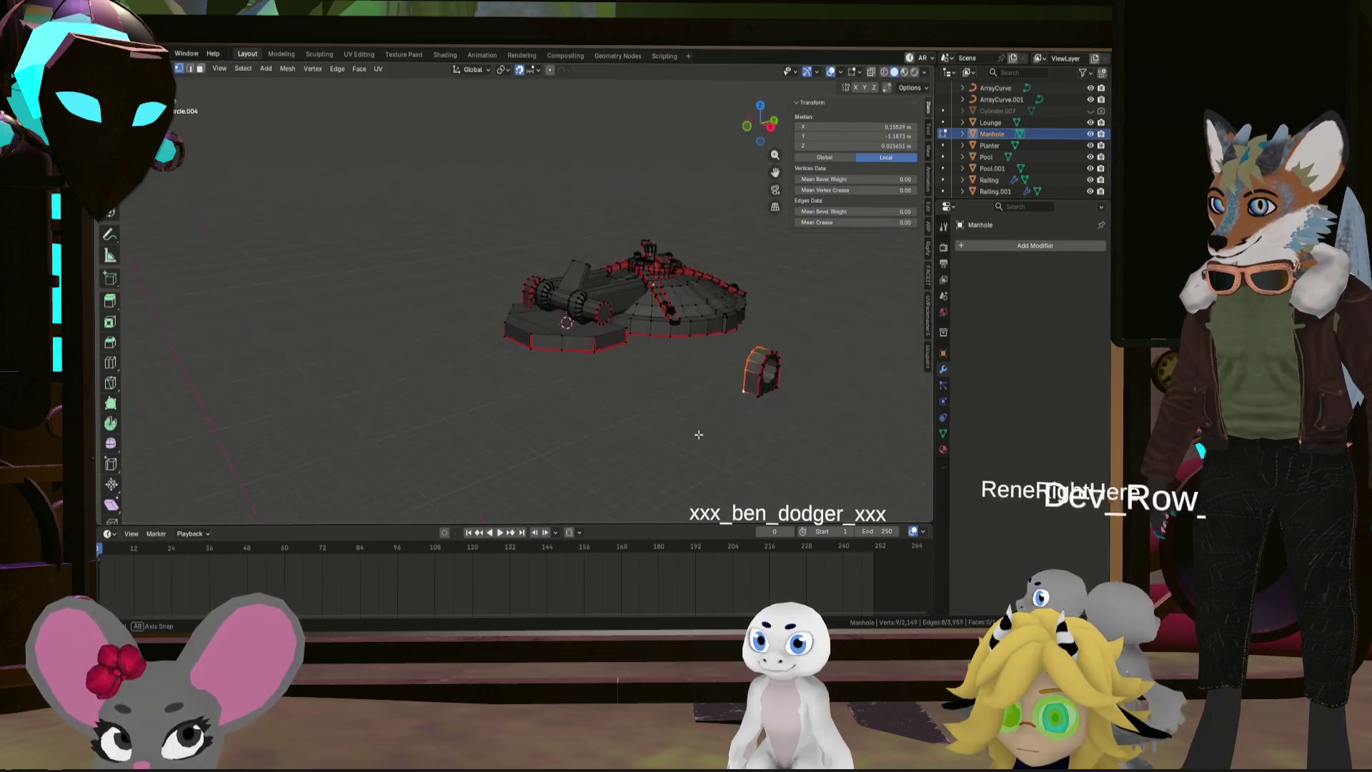
scroll(692, 408, "up", 4)
key("l")
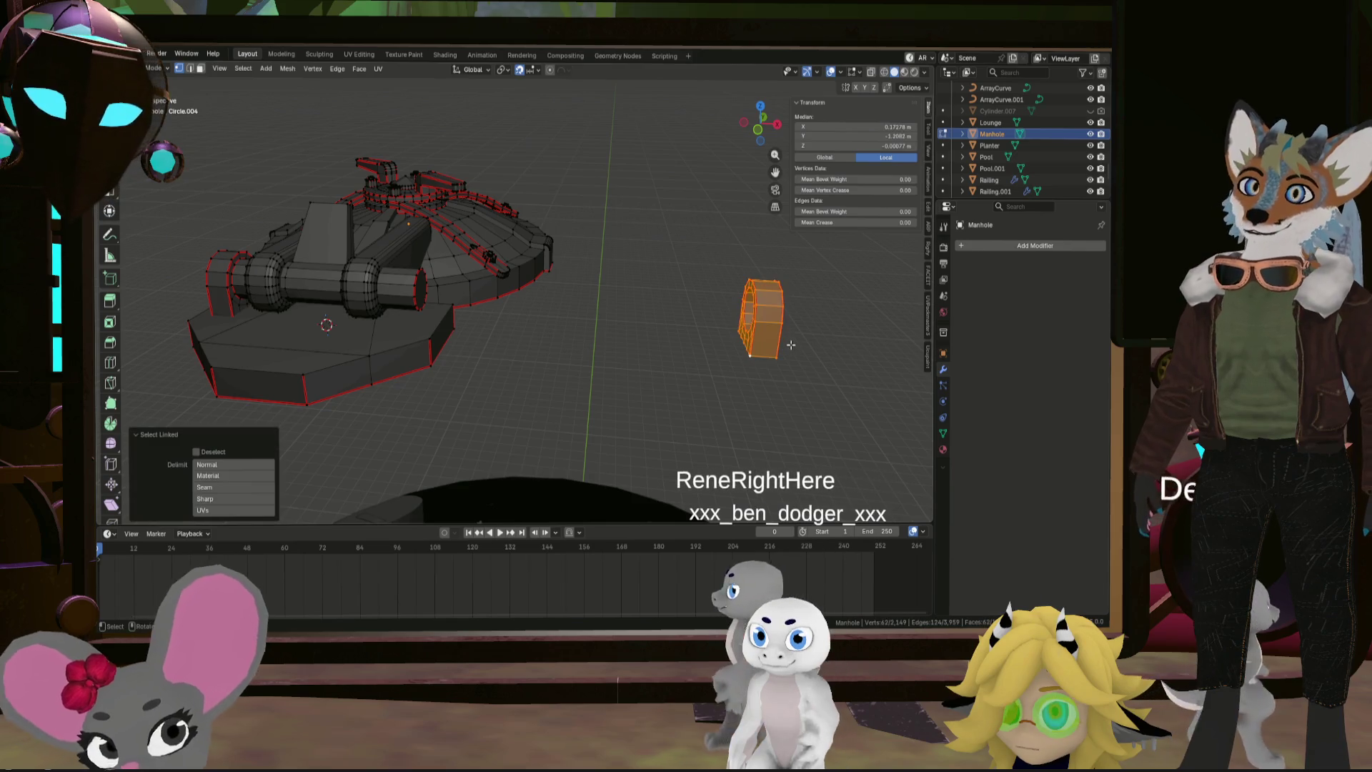
middle_click_drag(792, 346, 716, 379)
scroll(718, 346, "up", 3)
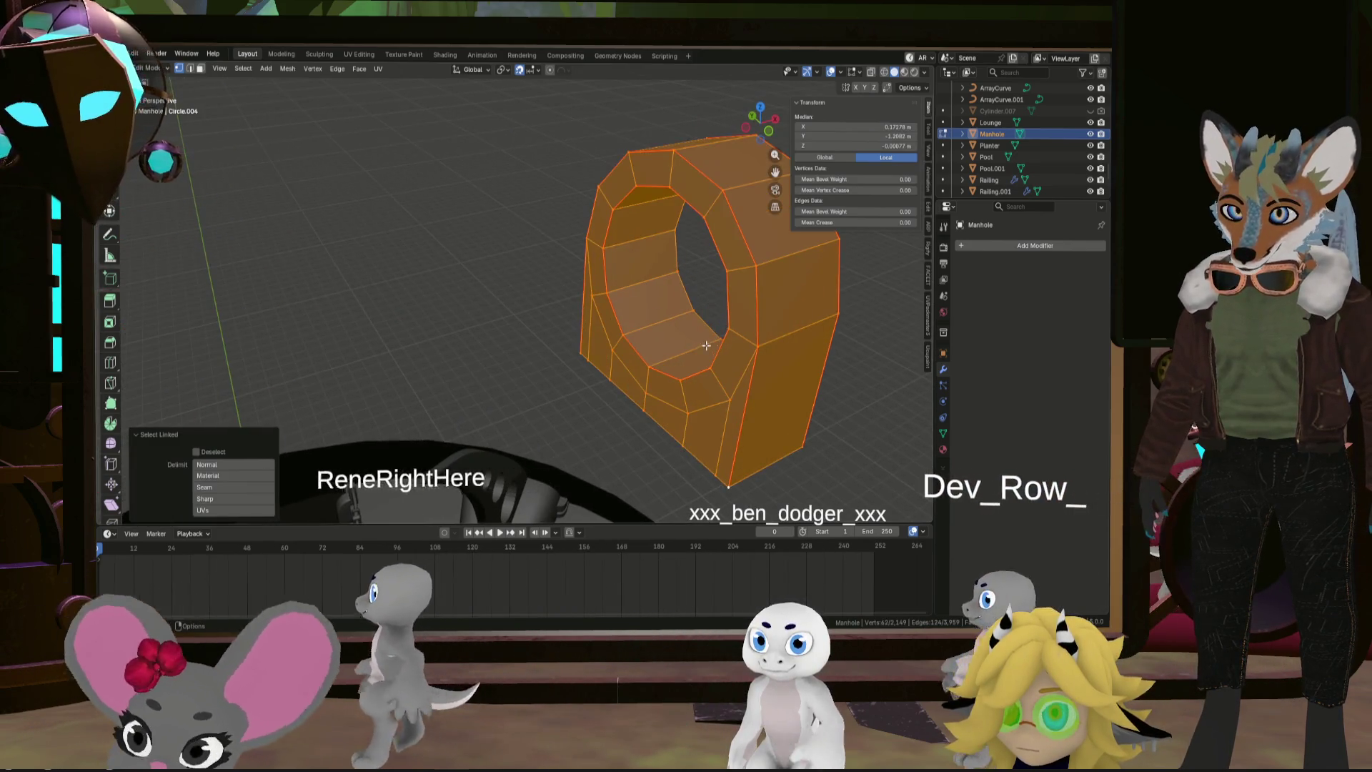
Clear the selection and pick two neighbouring vertices on the ring
key("alt+a")
left_click(663, 363)
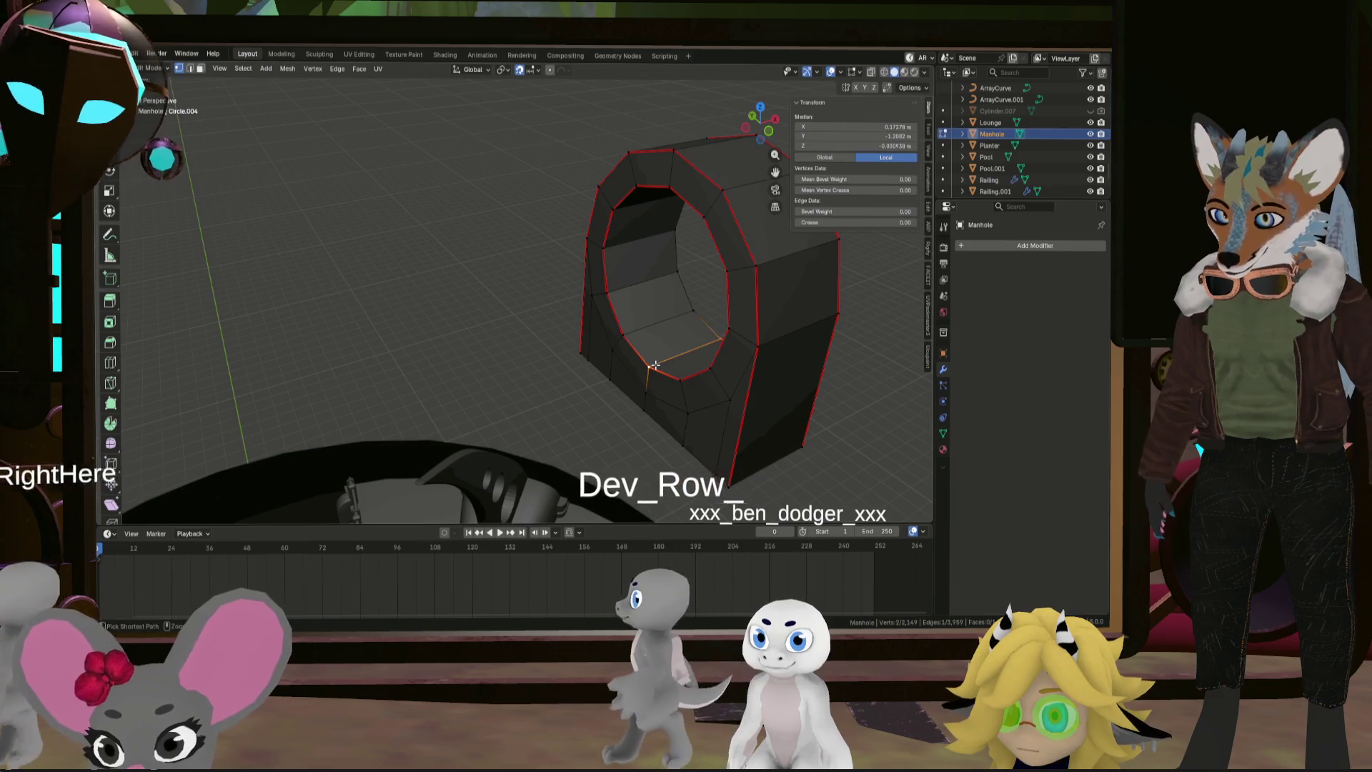
right_click(655, 363)
key("Escape")
left_click(656, 367, "shift")
scroll(655, 363, "down", 5)
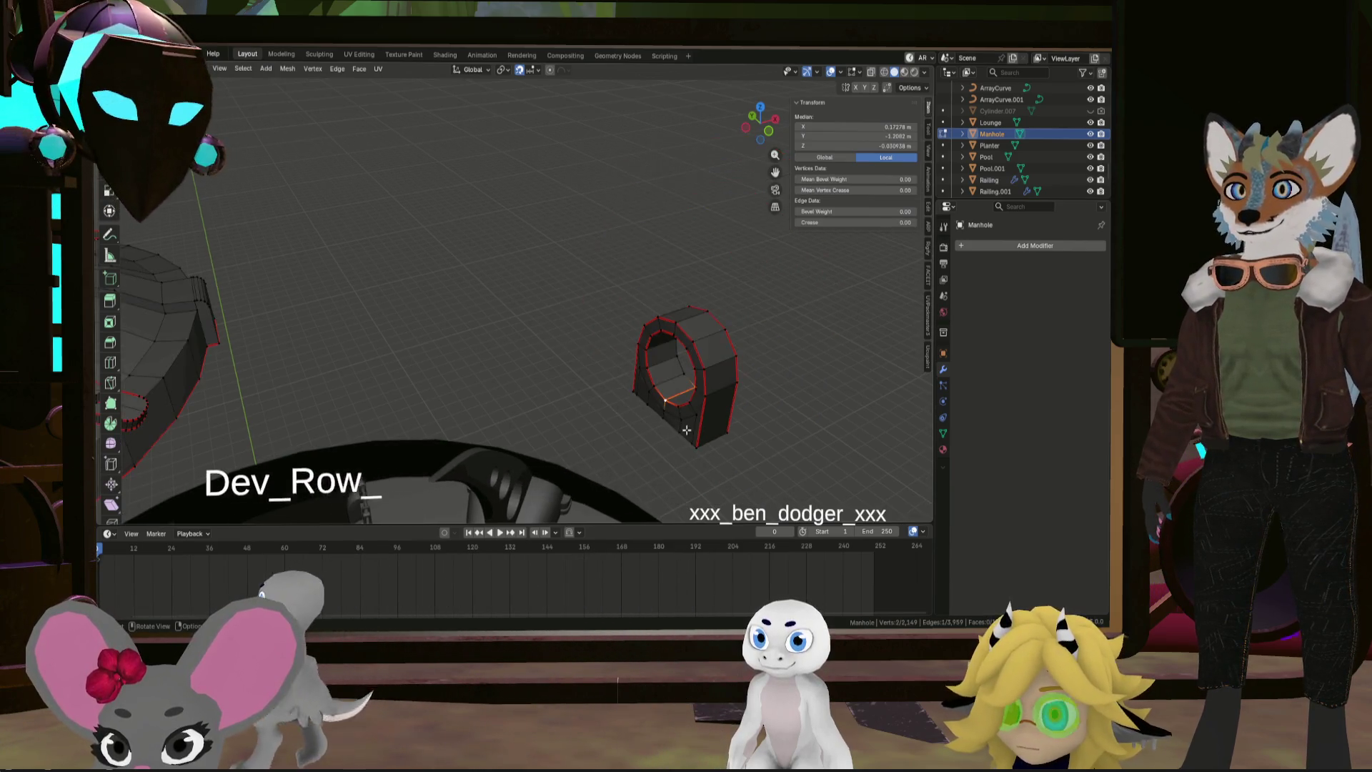
mouse_move(655, 363)
middle_mouse_down()
mouse_move(579, 414)
mouse_move(718, 407)
mouse_move(634, 408)
mouse_move(691, 419)
middle_mouse_up()
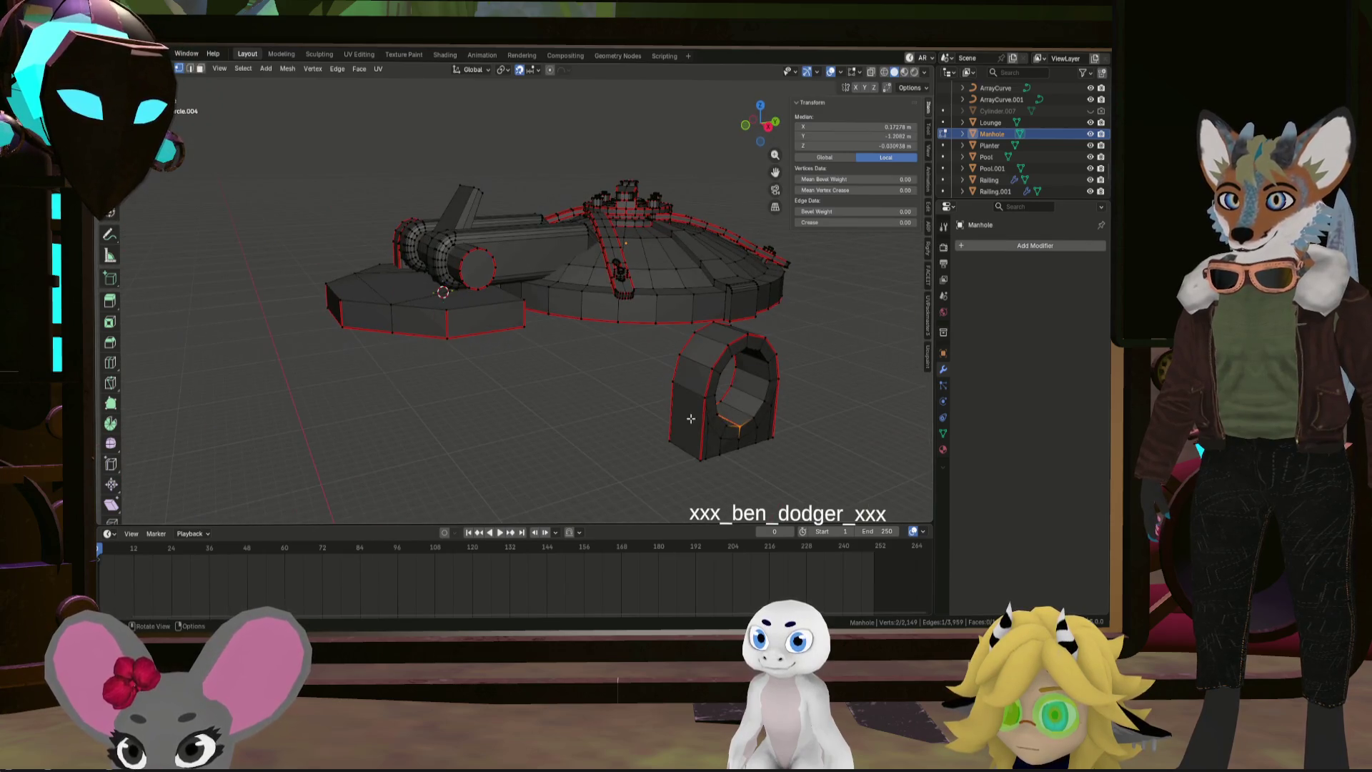
Mark the knuckle edges as a seam and select the whole connected knuckle piece
right_click(748, 419)
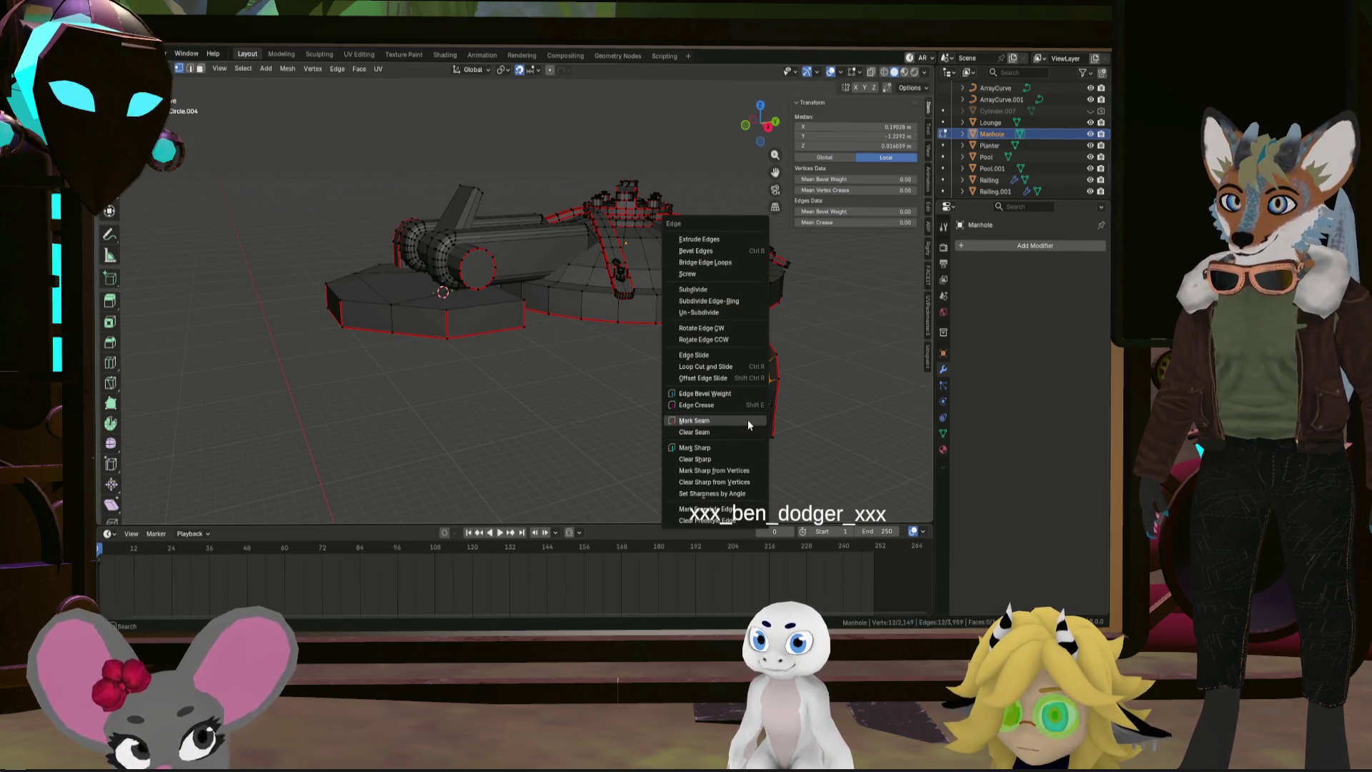
key("Escape")
mouse_move(748, 419)
middle_mouse_down()
mouse_move(721, 440)
mouse_move(771, 451)
middle_mouse_up()
key("ctrl+l")
Place the knuckle between the hinge arm ends along X and deselect everything
left_click(429, 447)
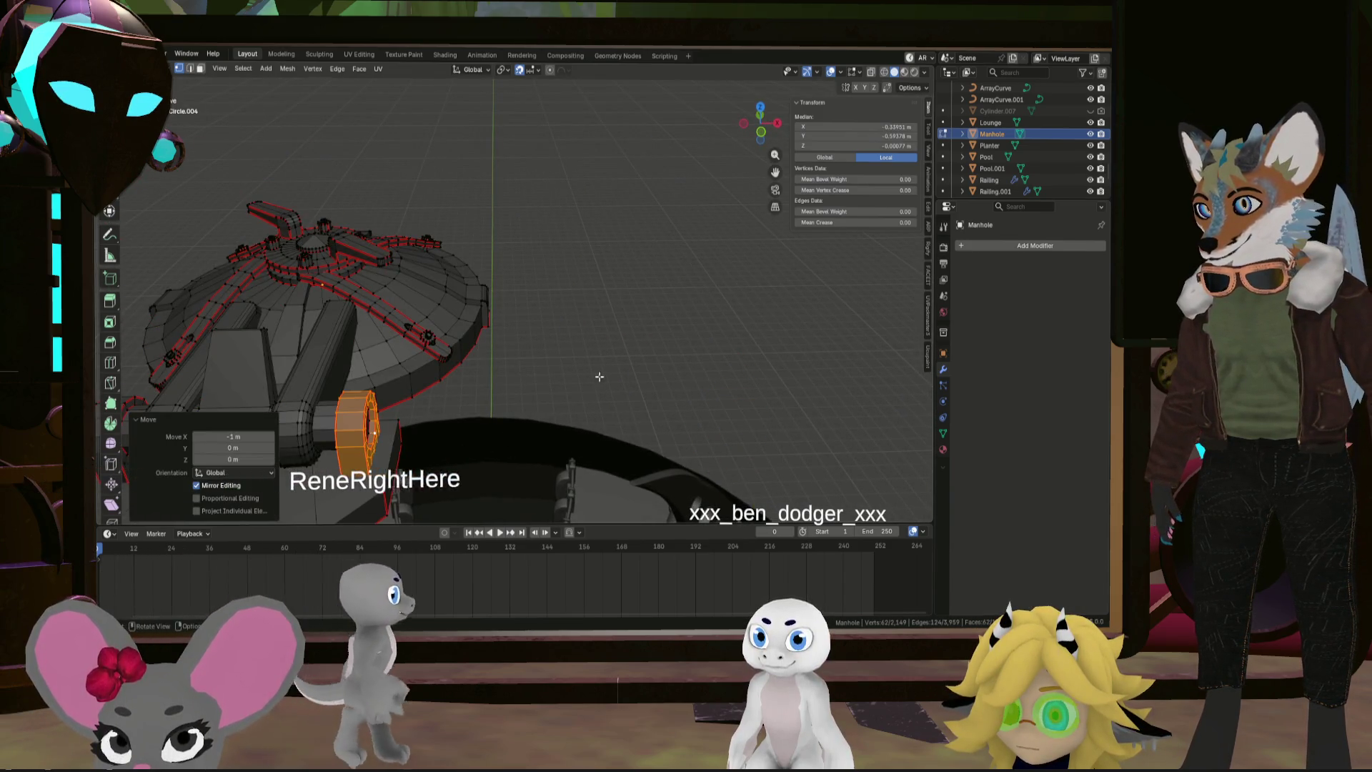
mouse_move(598, 378)
middle_mouse_down()
mouse_move(501, 336)
mouse_move(491, 309)
mouse_move(607, 310)
middle_mouse_up()
left_click(432, 311)
scroll(431, 311, "up", 5)
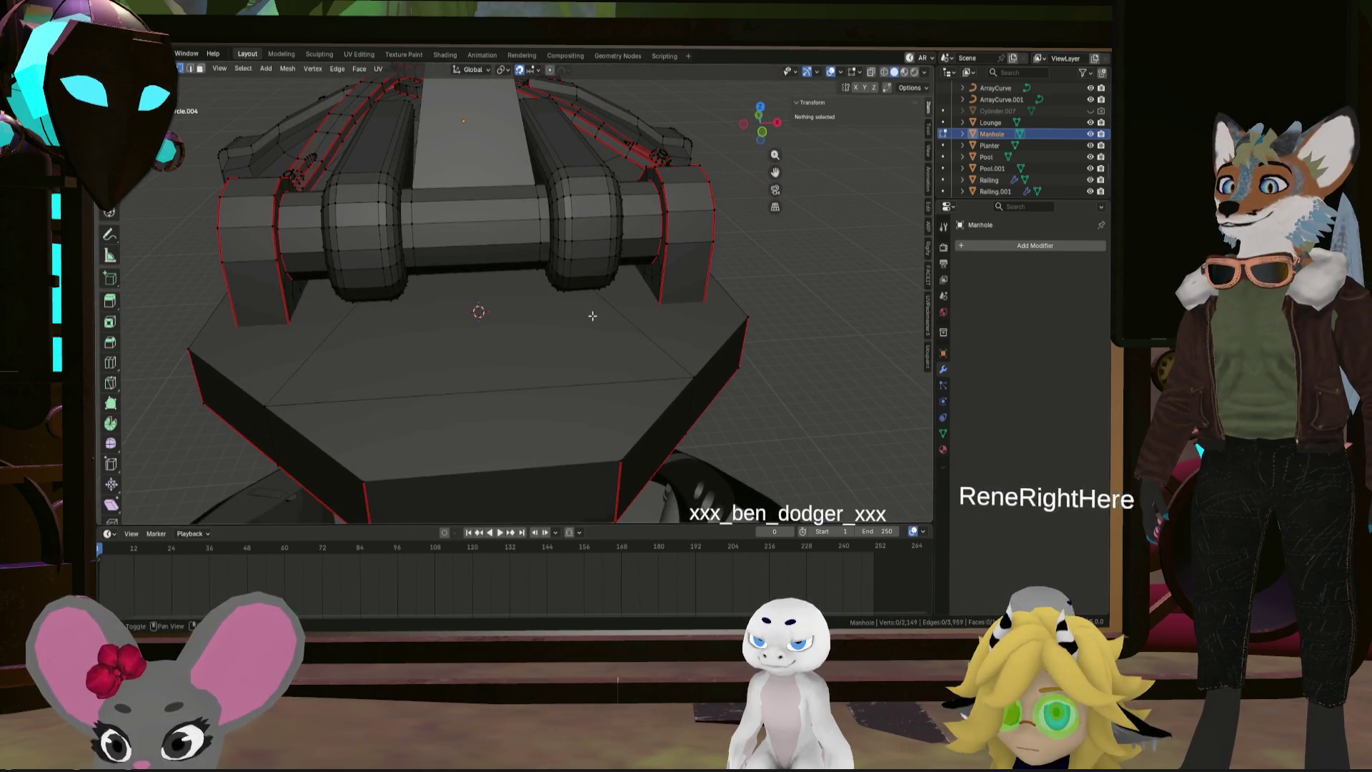
scroll(592, 315, "down", 5)
Save Greyboxing.blend and inspect the manhole from the side
key("ctrl+s")
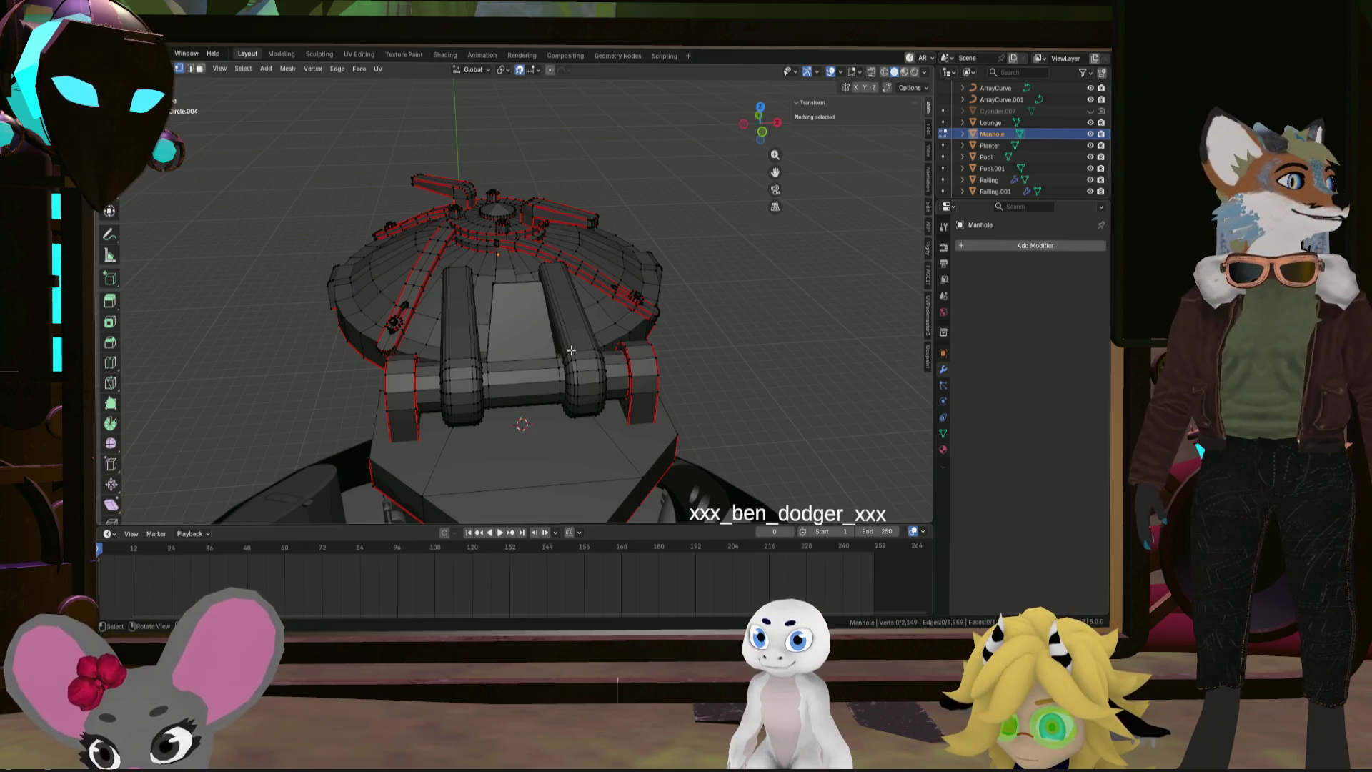
mouse_move(514, 322)
middle_mouse_down()
mouse_move(386, 321)
mouse_move(521, 341)
middle_mouse_up()
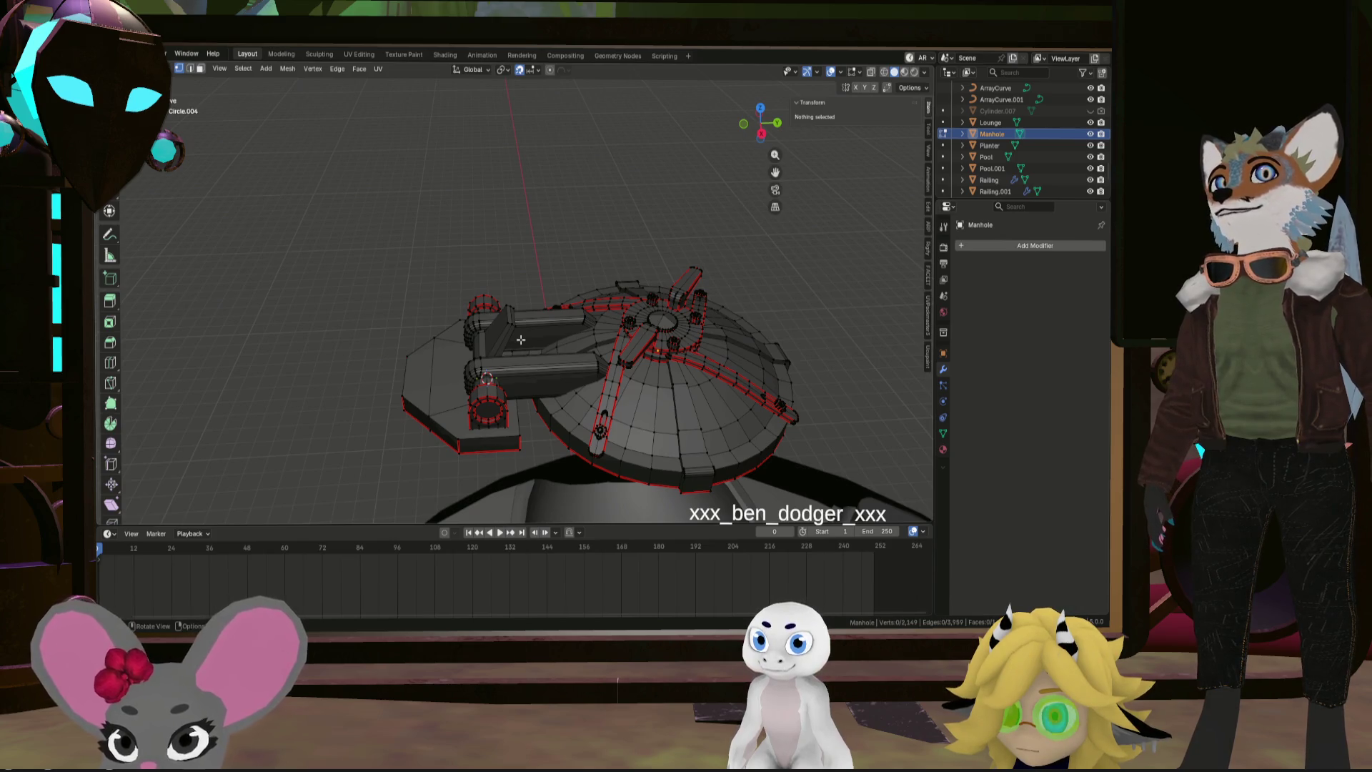
mouse_move(566, 400)
middle_mouse_down()
mouse_move(483, 338)
mouse_move(572, 379)
mouse_move(539, 376)
middle_mouse_up()
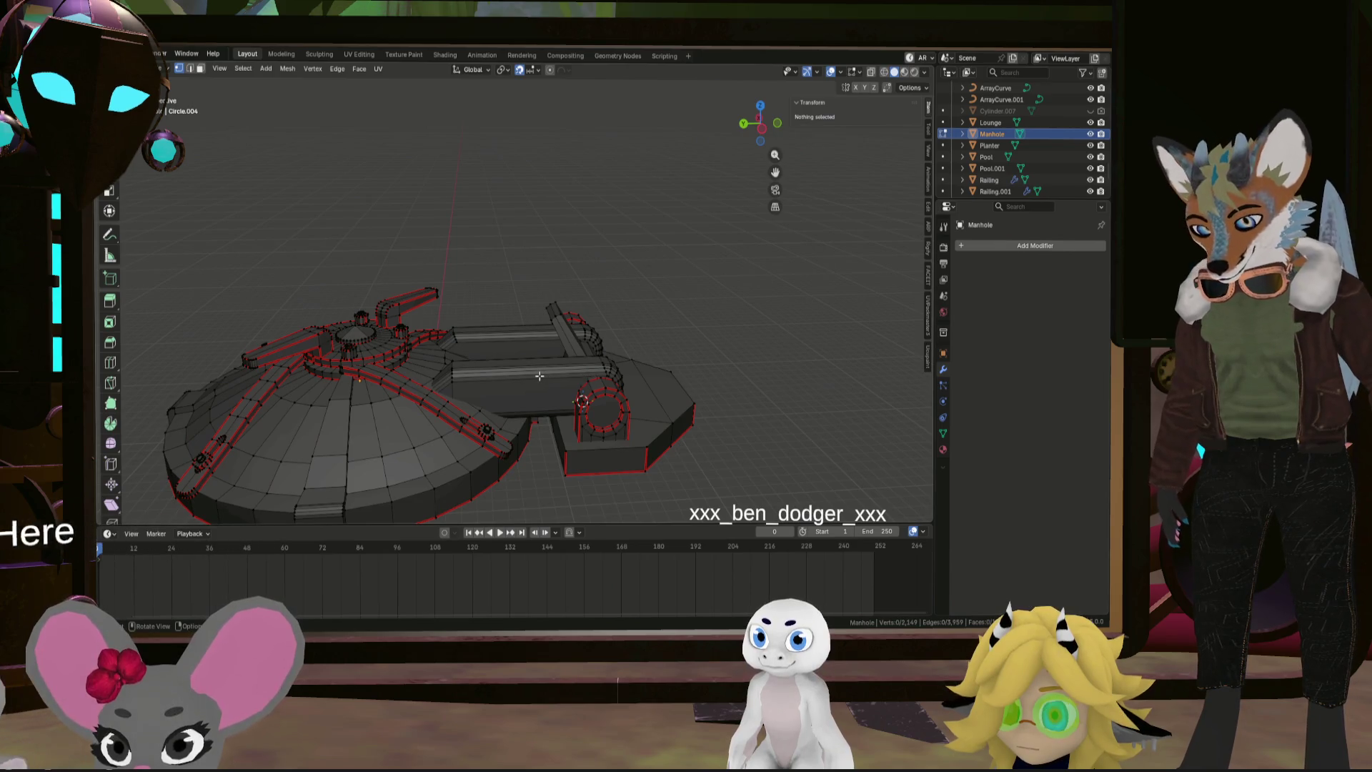
Switch to face select mode and select the knuckle's round end face
key("l")
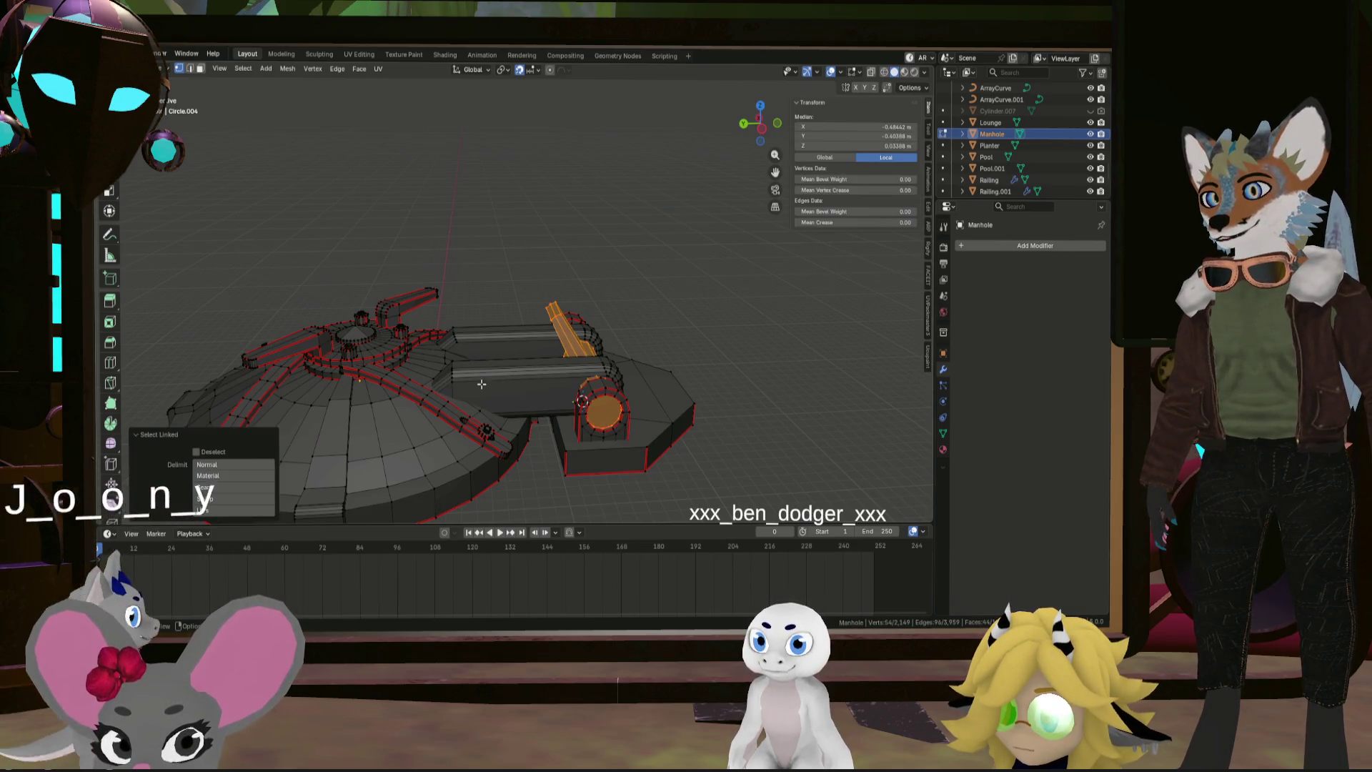
key("alt+a")
middle_click_drag(482, 384, 575, 414)
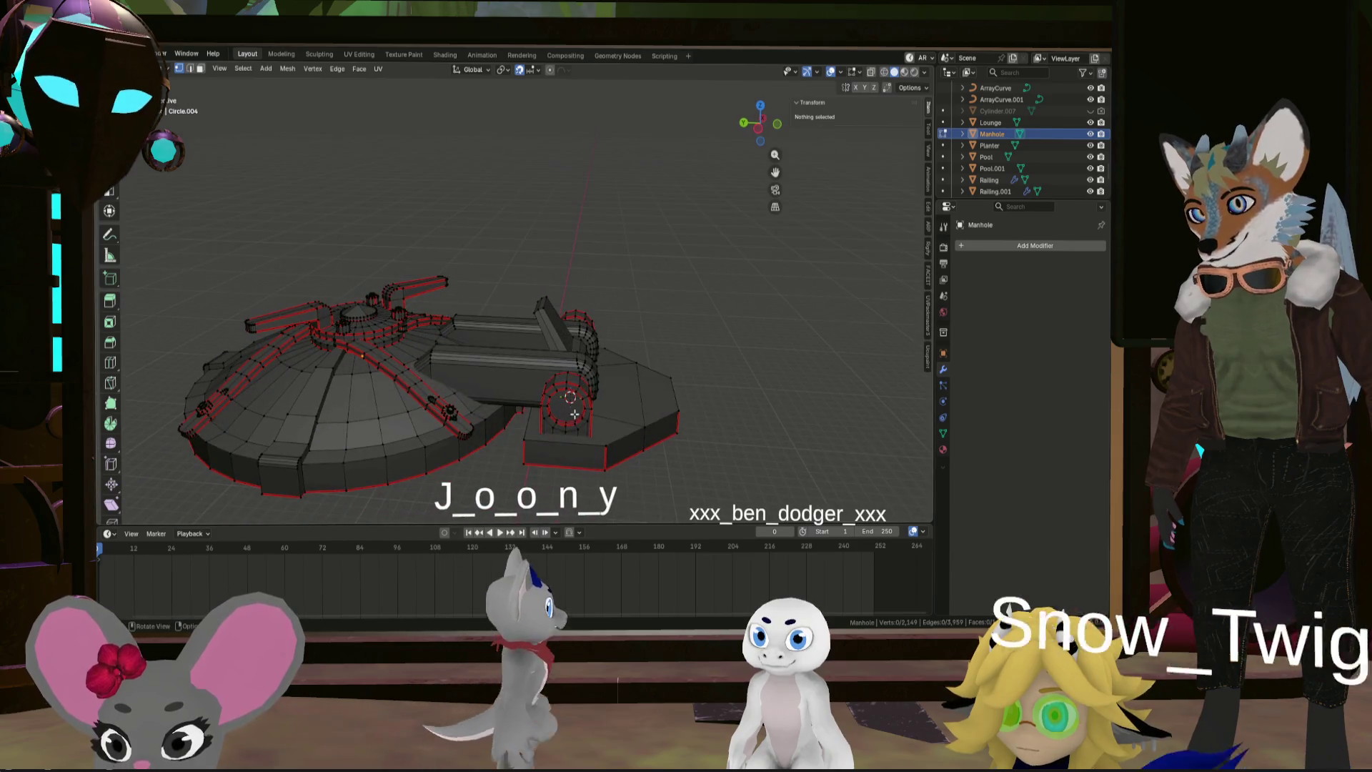
key("3")
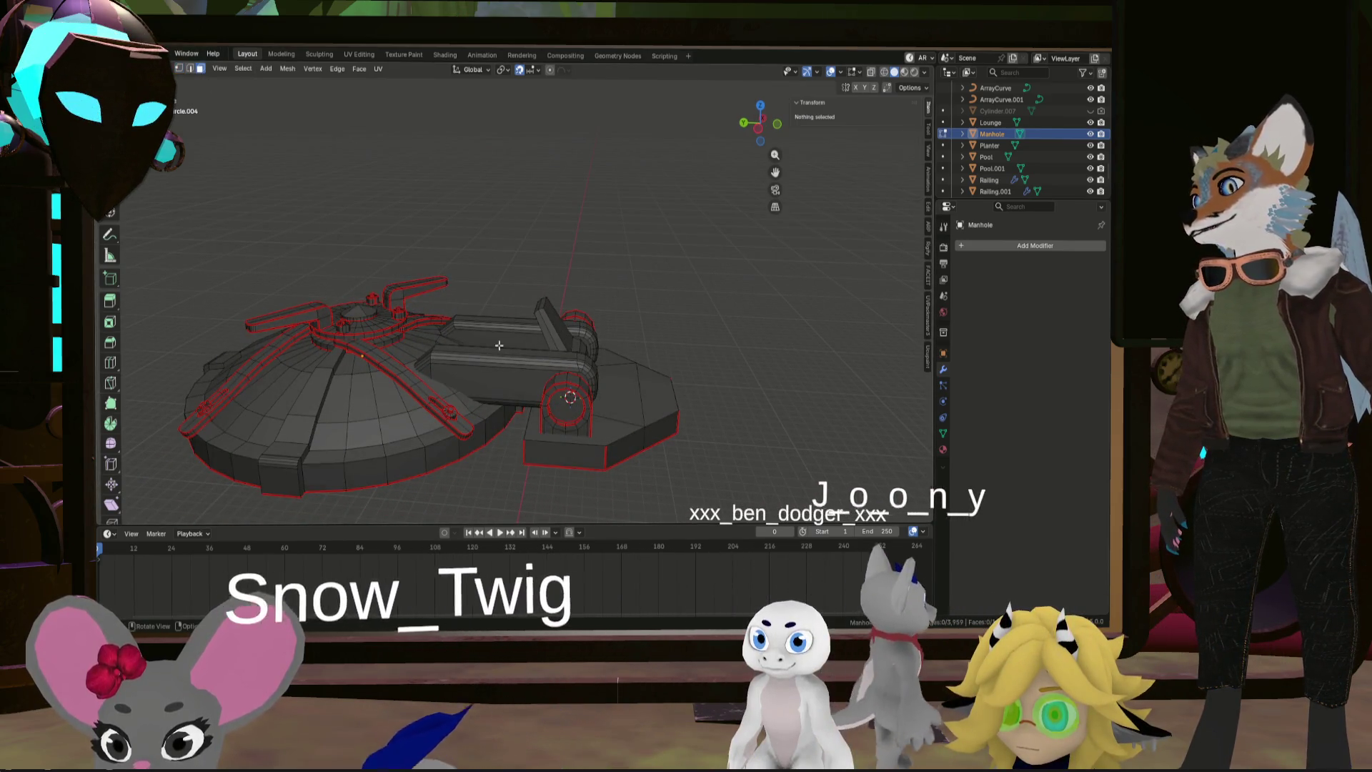
left_click(570, 398)
mouse_move(570, 398)
middle_mouse_down()
mouse_move(701, 333)
mouse_move(679, 361)
middle_mouse_up()
scroll(651, 372, "up", 6)
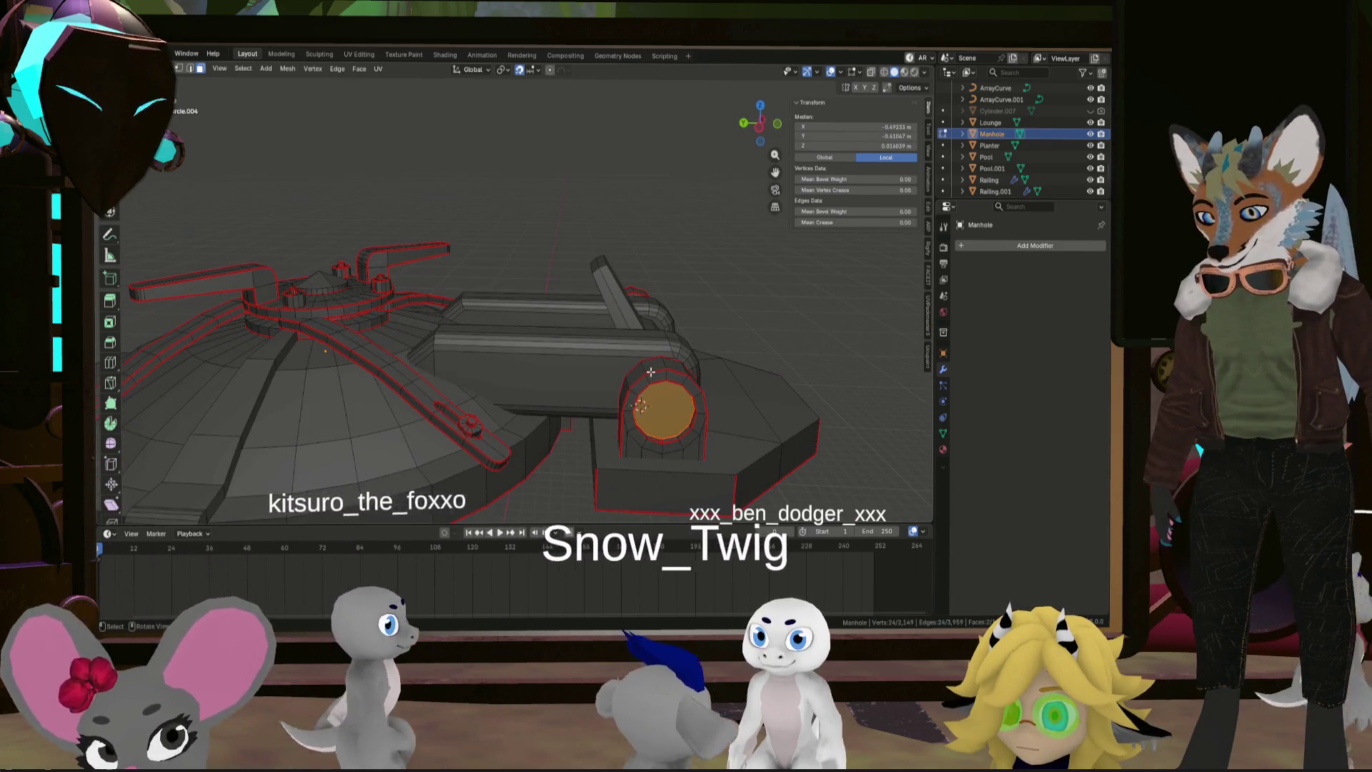
Snap the 3D cursor to the knuckle centre and set the pivot point to 3D Cursor
key("shift+s")
left_click(664, 437)
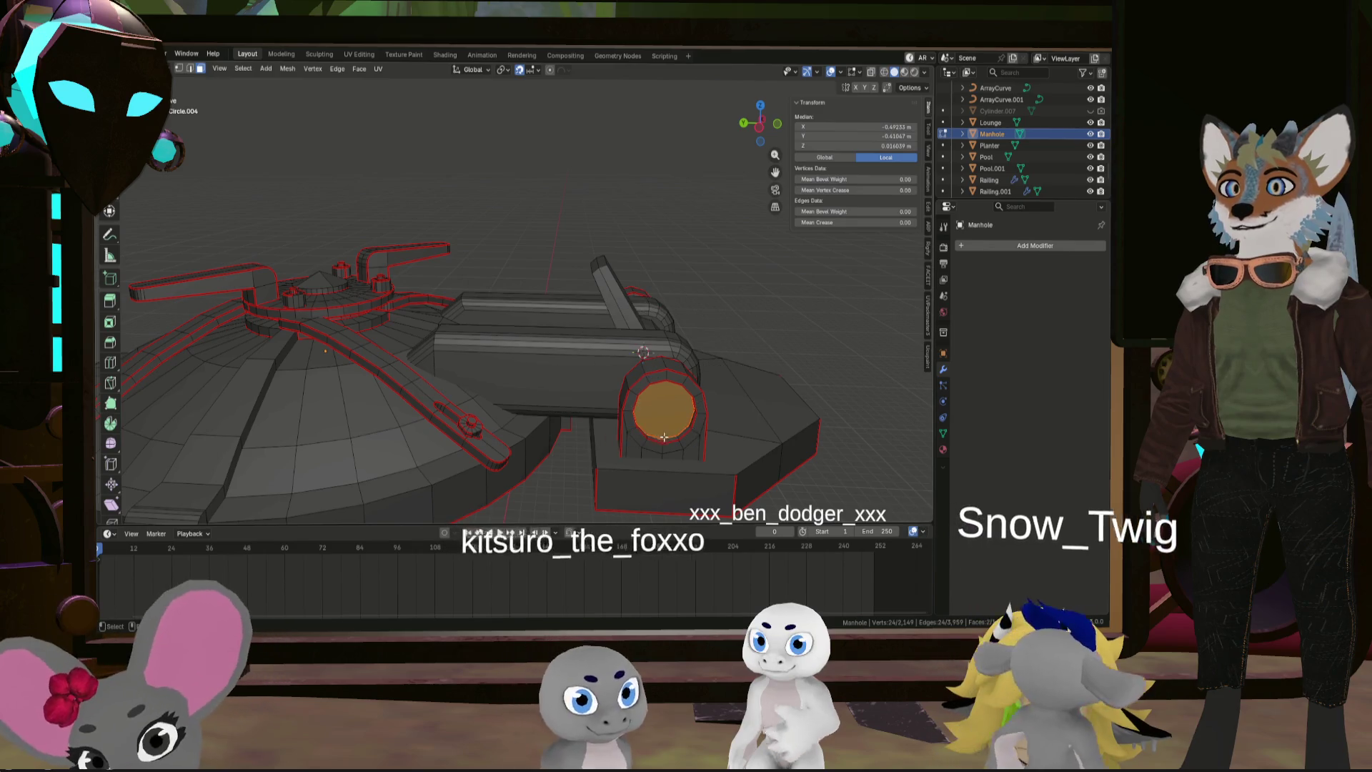
scroll(664, 437, "down", 5)
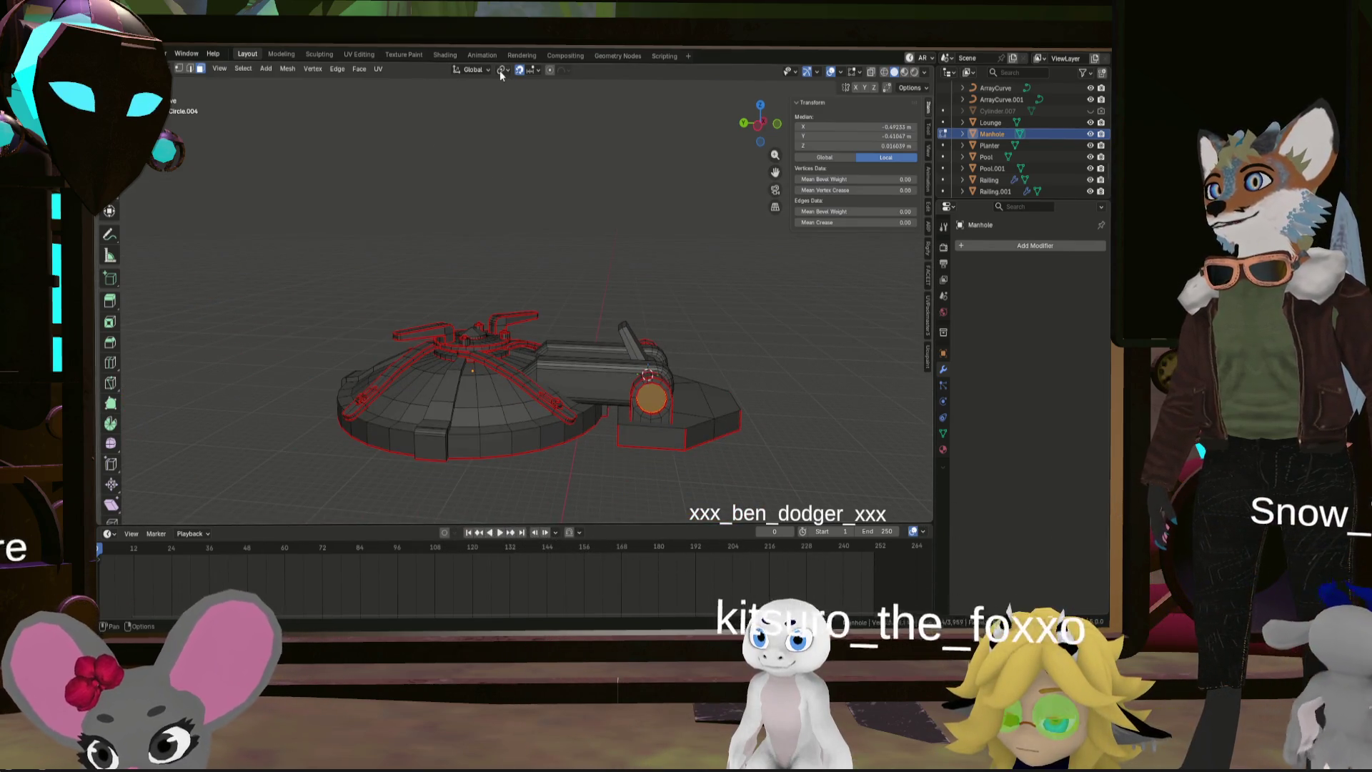
left_click(501, 70)
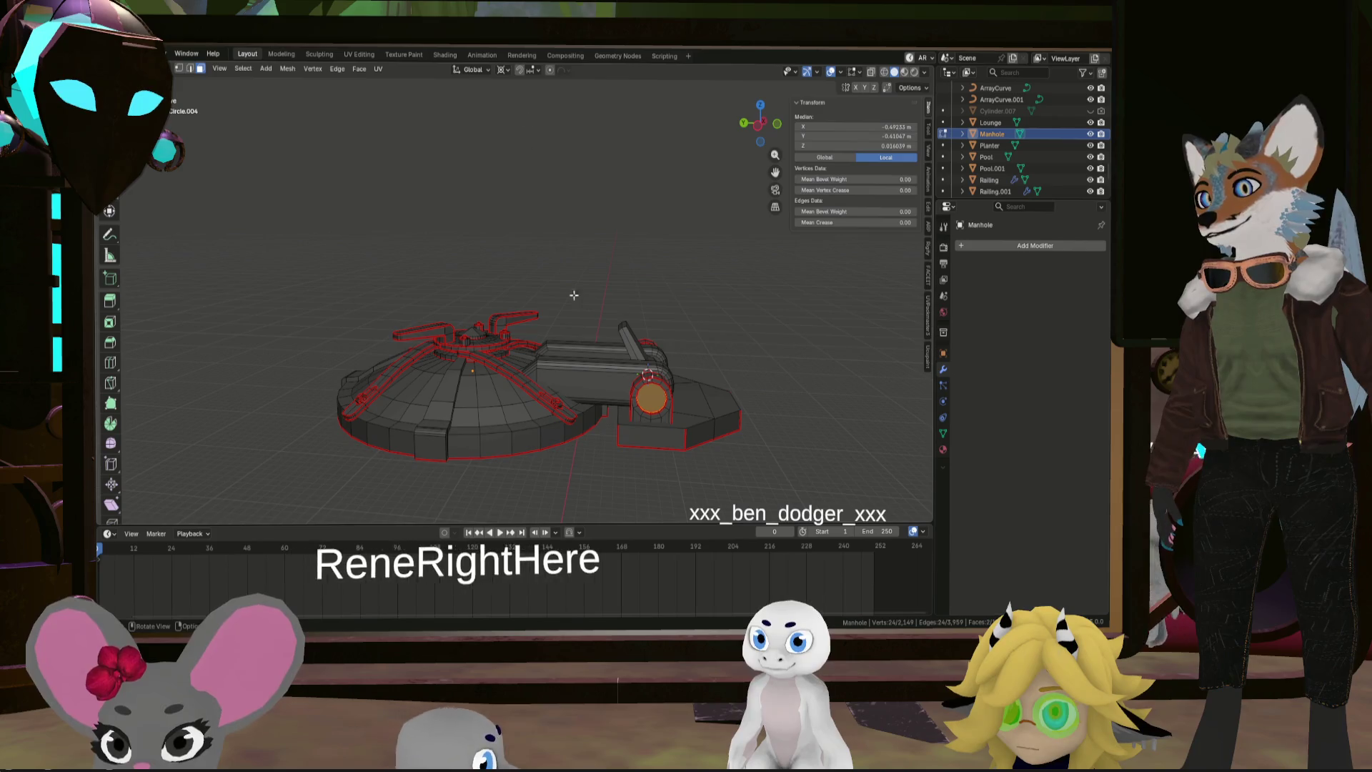
mouse_move(572, 408)
middle_mouse_down()
mouse_move(599, 431)
mouse_move(690, 395)
middle_mouse_up()
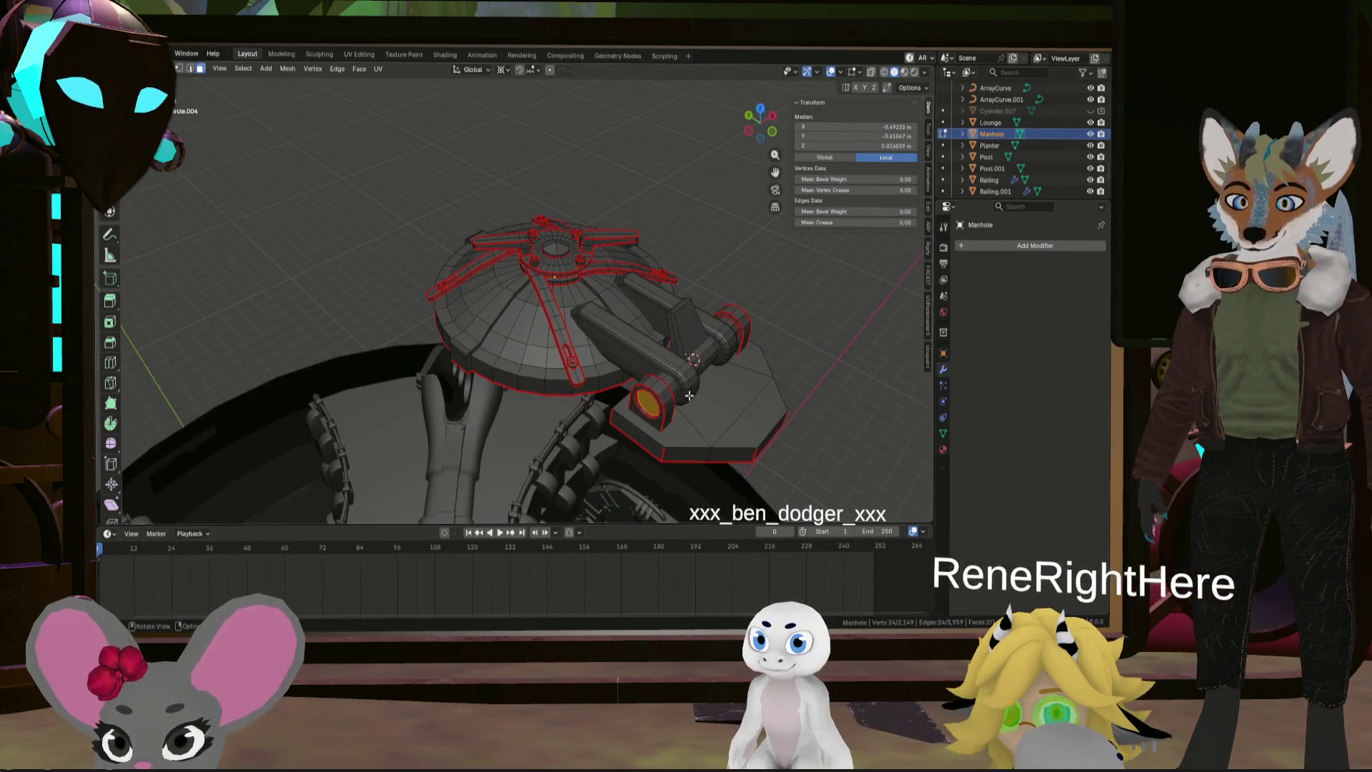
Select the dome up to its seams with linked selection, leaving the base out
key("l")
key("ctrl+z")
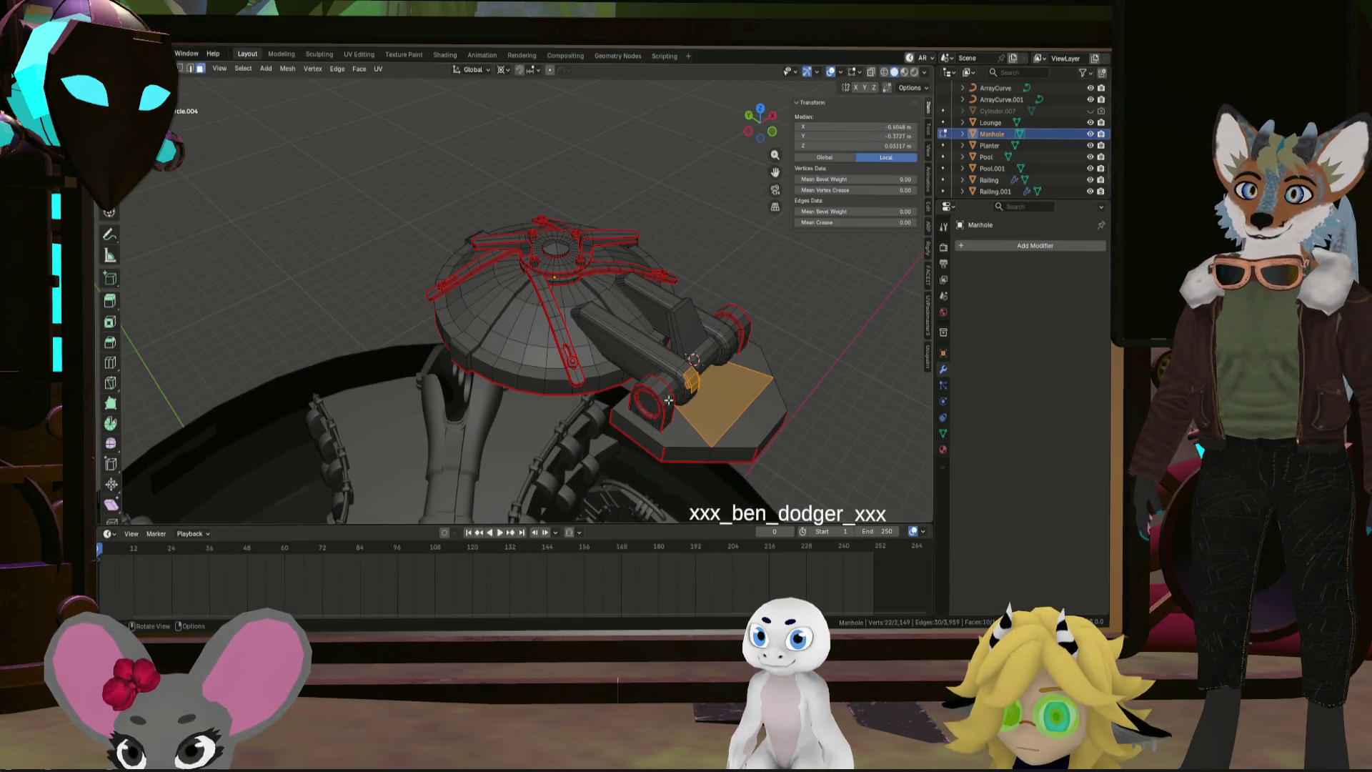
mouse_move(673, 379)
middle_mouse_down()
mouse_move(746, 340)
mouse_move(629, 236)
middle_mouse_up()
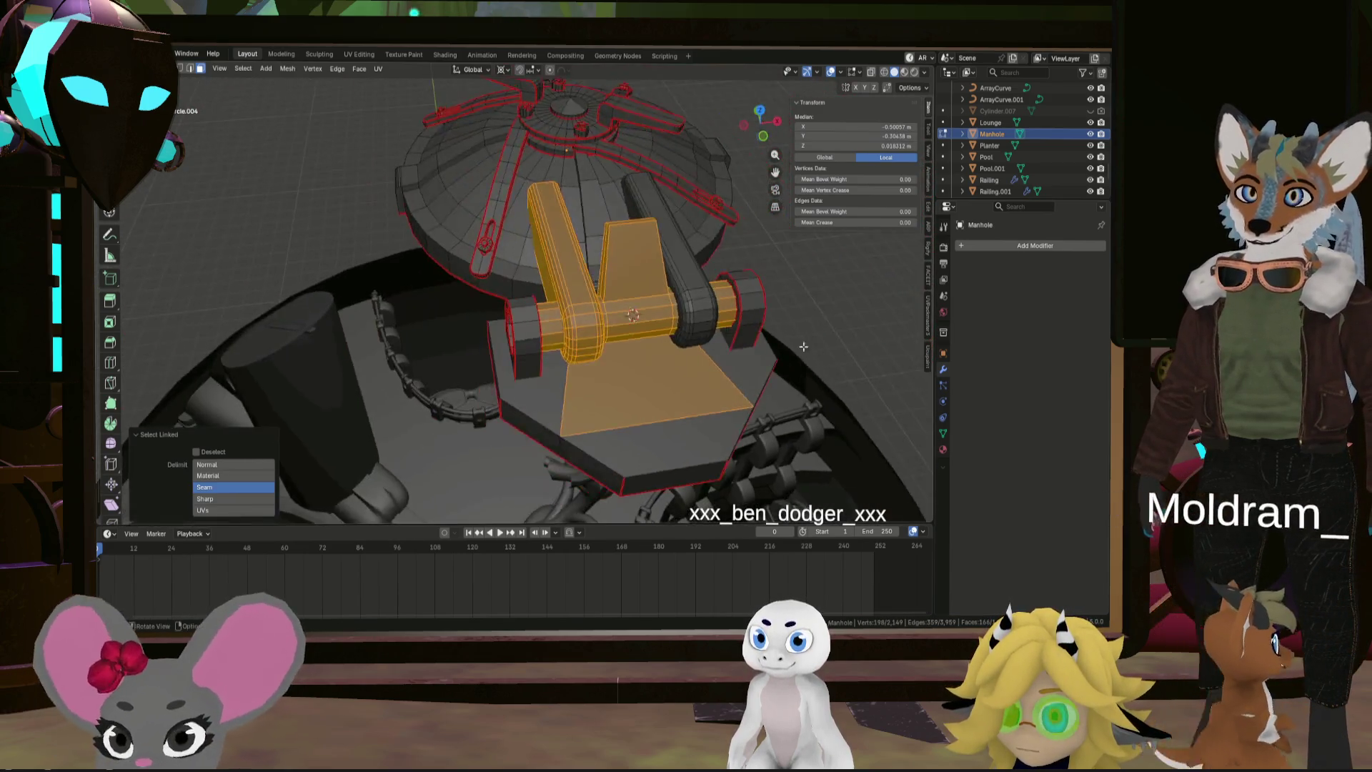
scroll(629, 236, "down", 2)
key("l")
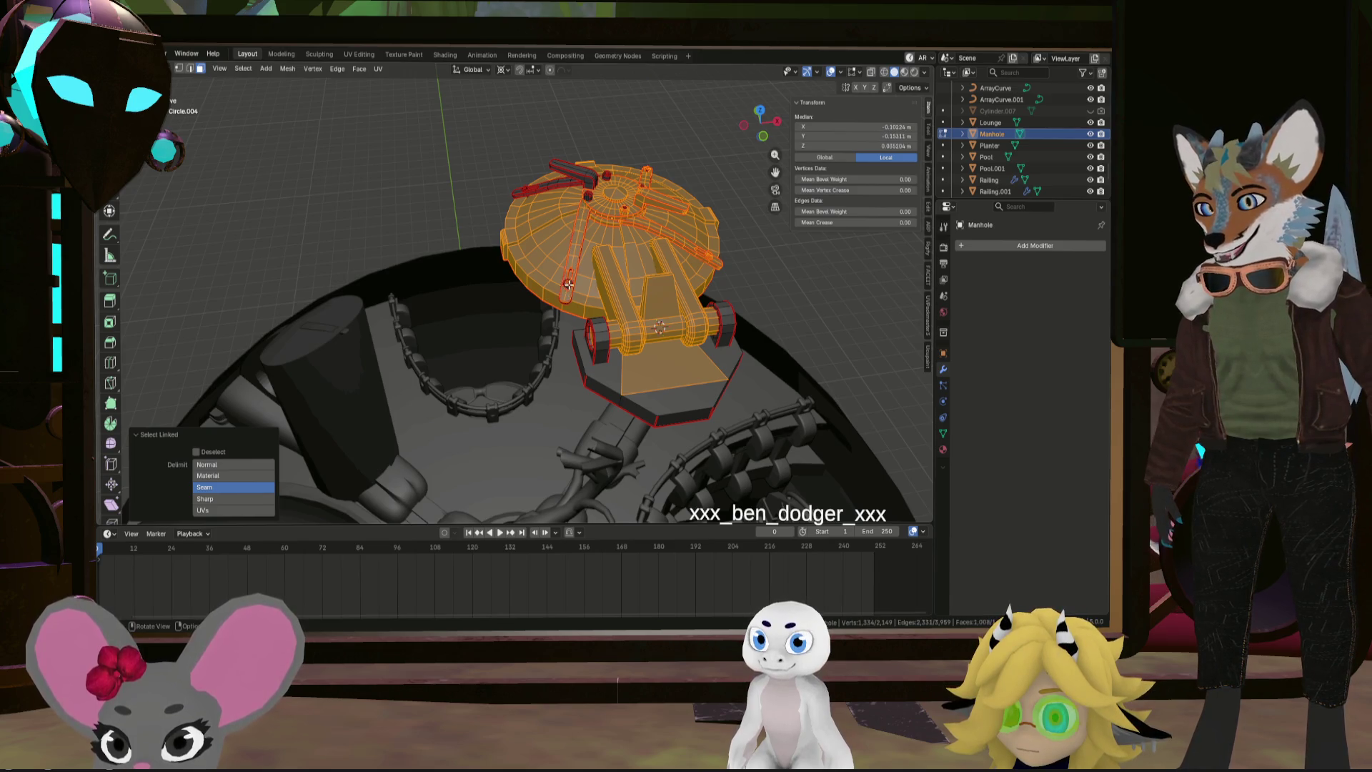
scroll(579, 249, "up", 6)
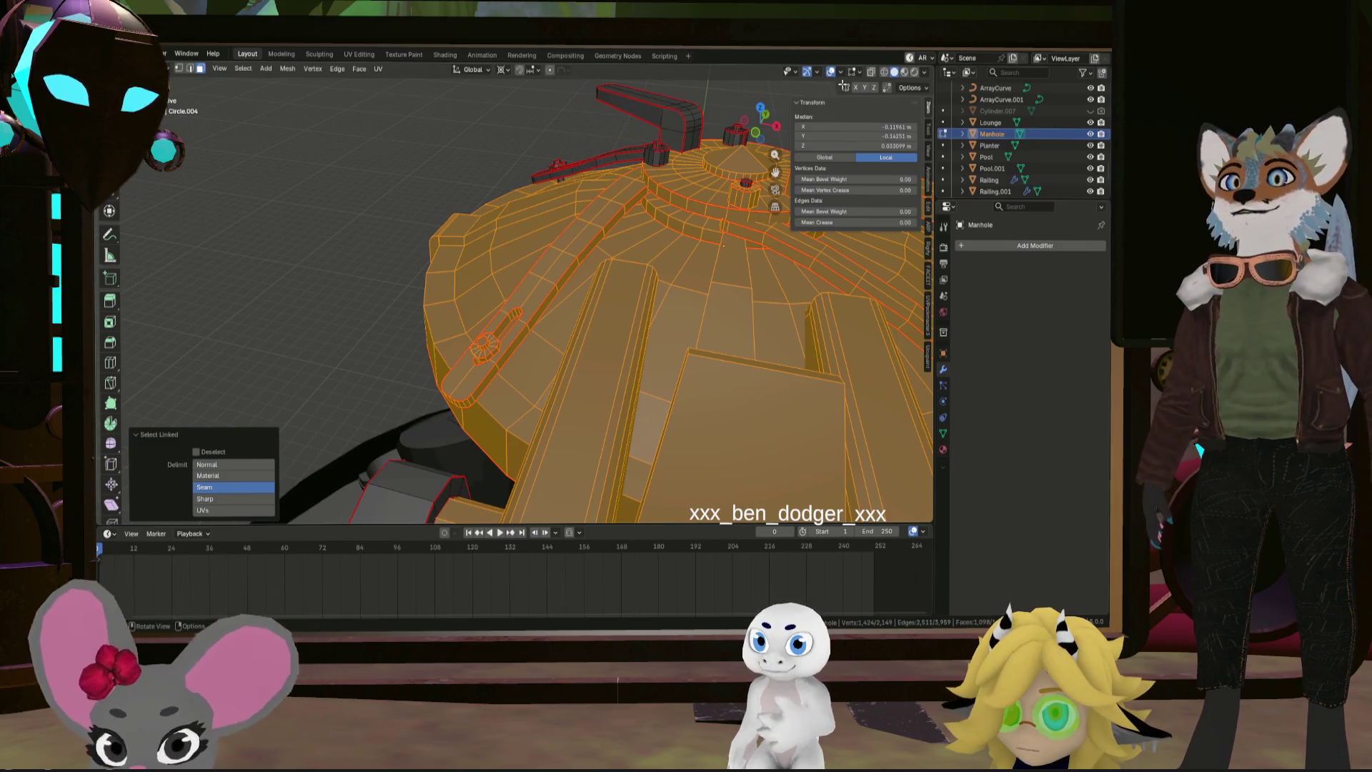
Enable X-ray and box-select the dome and hinge arms
left_click(872, 71)
middle_click_drag(586, 236, 529, 305)
mouse_move(416, 341)
left_mouse_down()
mouse_move(701, 230)
mouse_move(755, 149)
mouse_move(747, 132)
left_mouse_up()
key("ctrl+z")
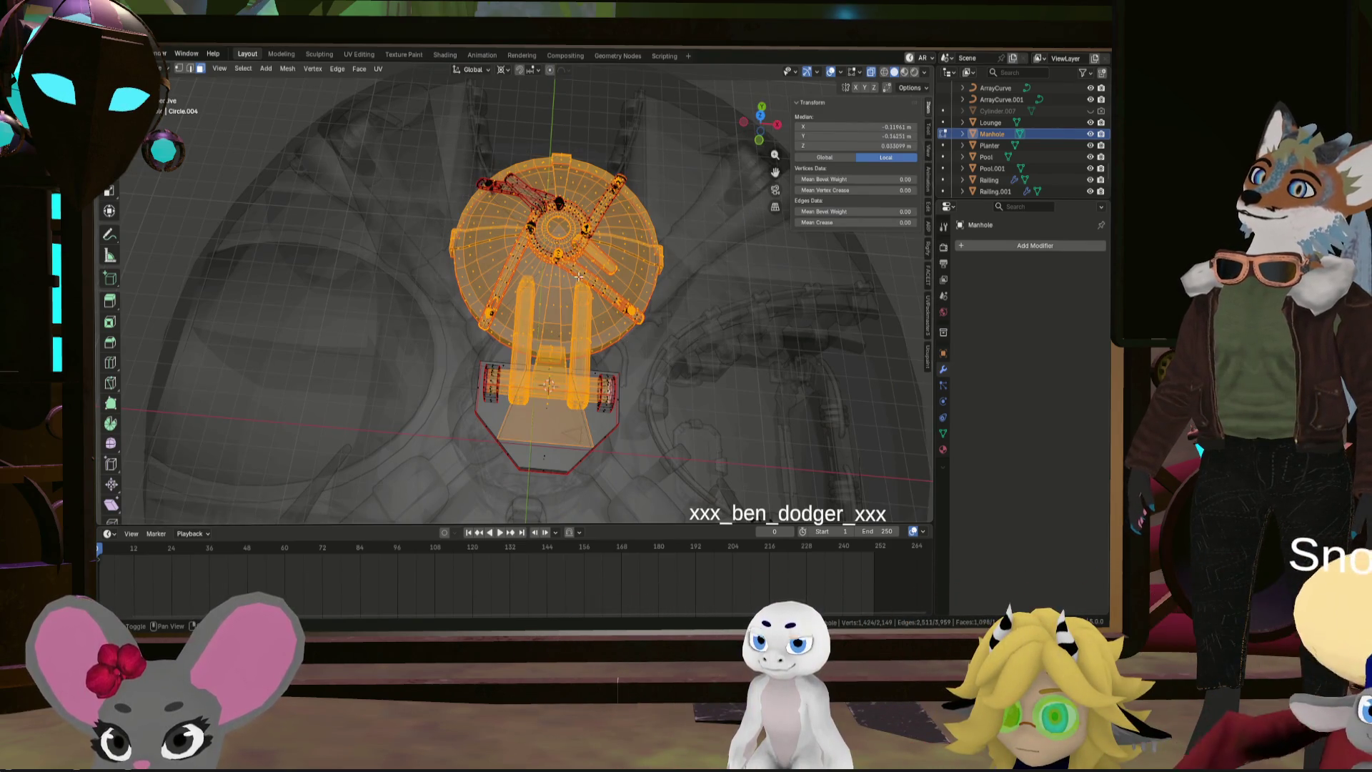
left_click_drag(409, 291, 709, 180)
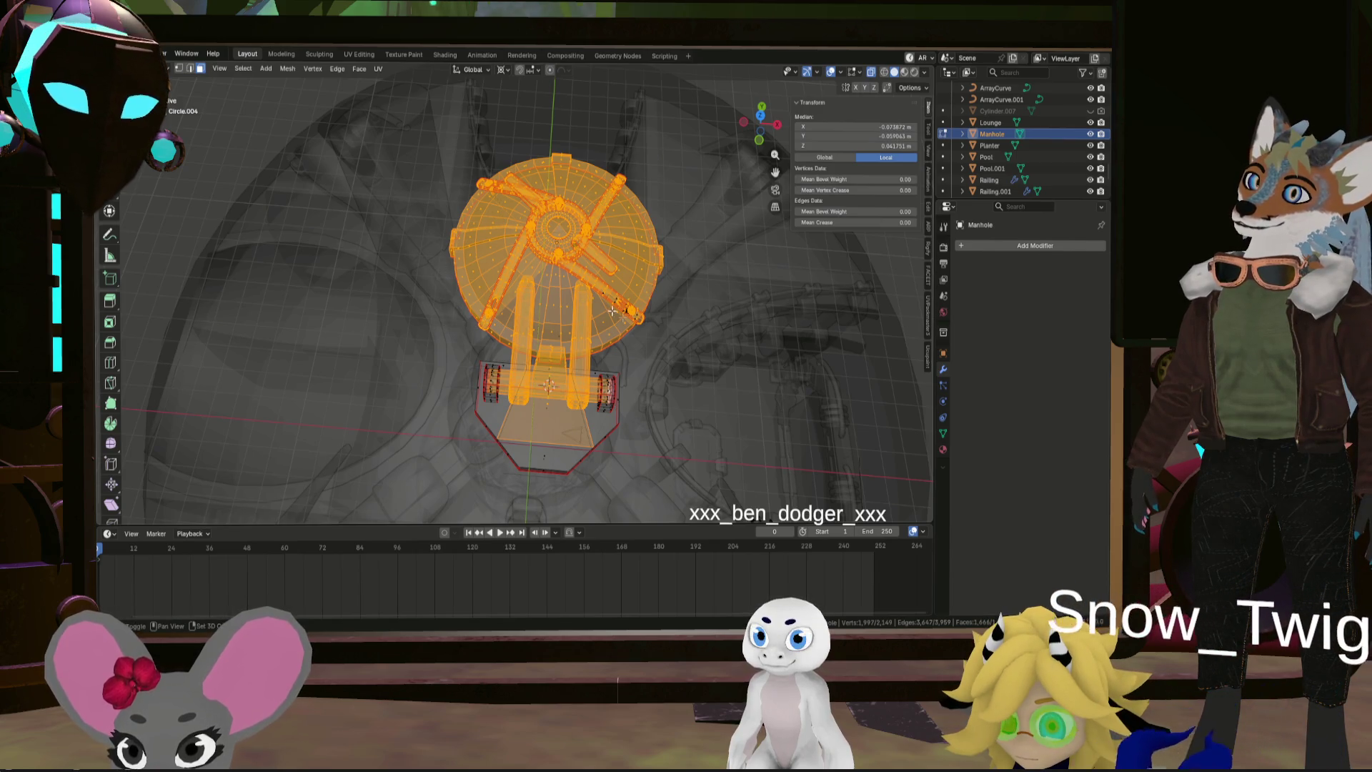
mouse_move(685, 291)
middle_mouse_down()
mouse_move(635, 156)
mouse_move(685, 166)
middle_mouse_up()
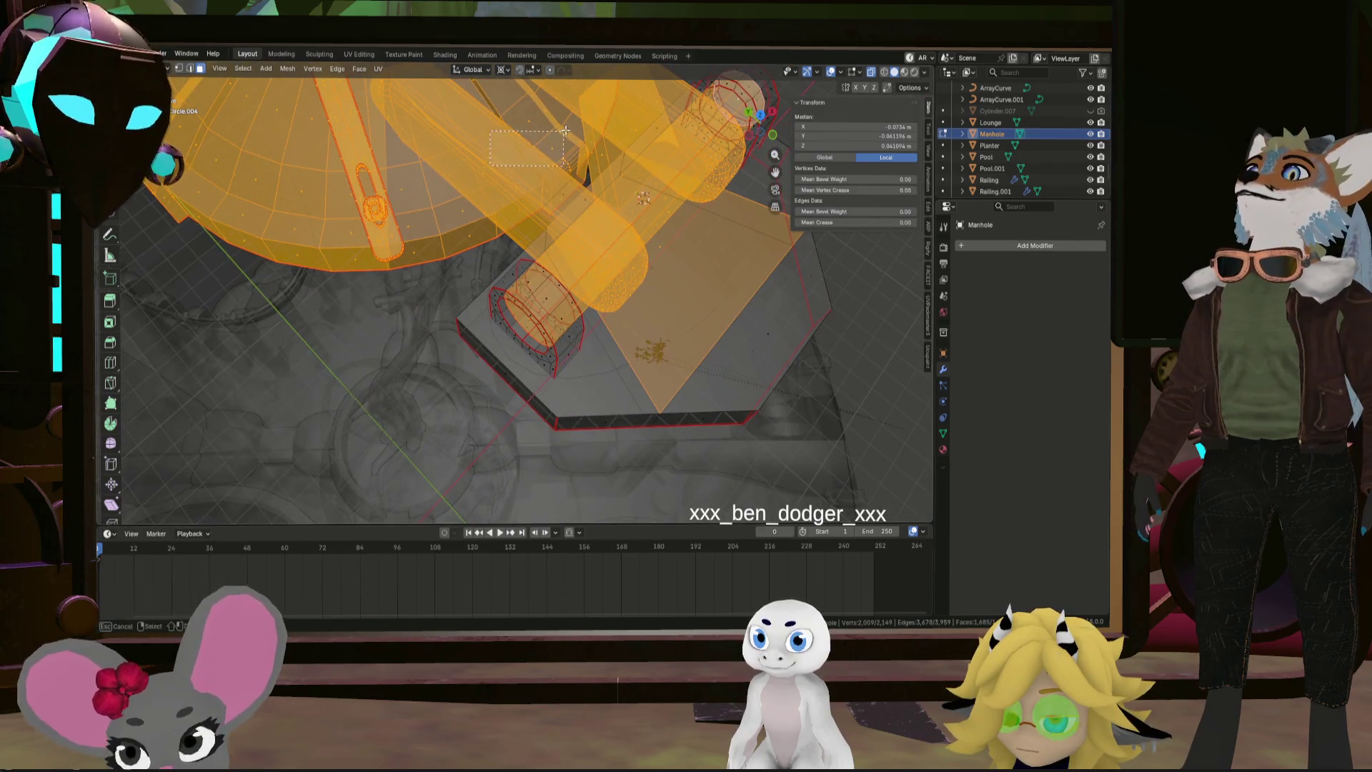
Add the hinge region and the large plate face to the selection
left_click_drag(565, 130, 564, 131)
middle_click_drag(565, 131, 691, 323)
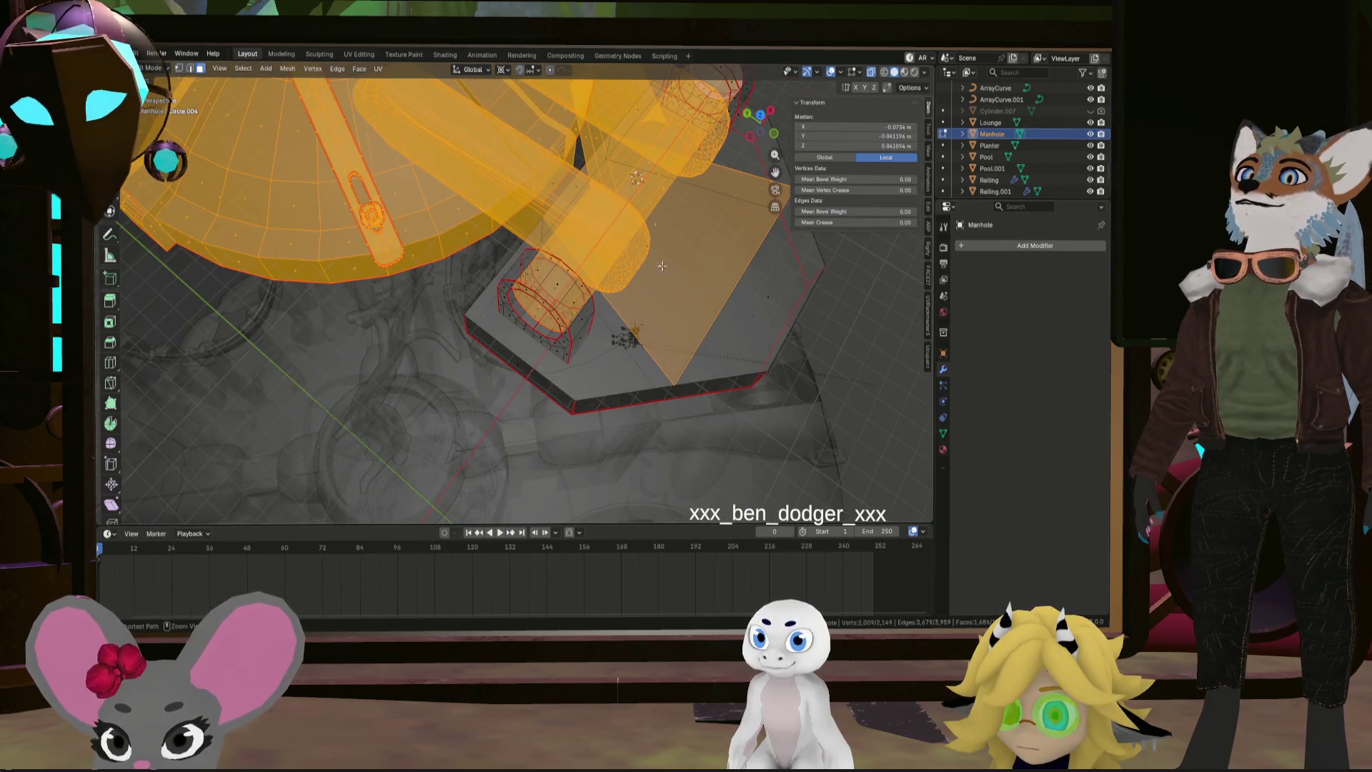
middle_click_drag(674, 257, 659, 237)
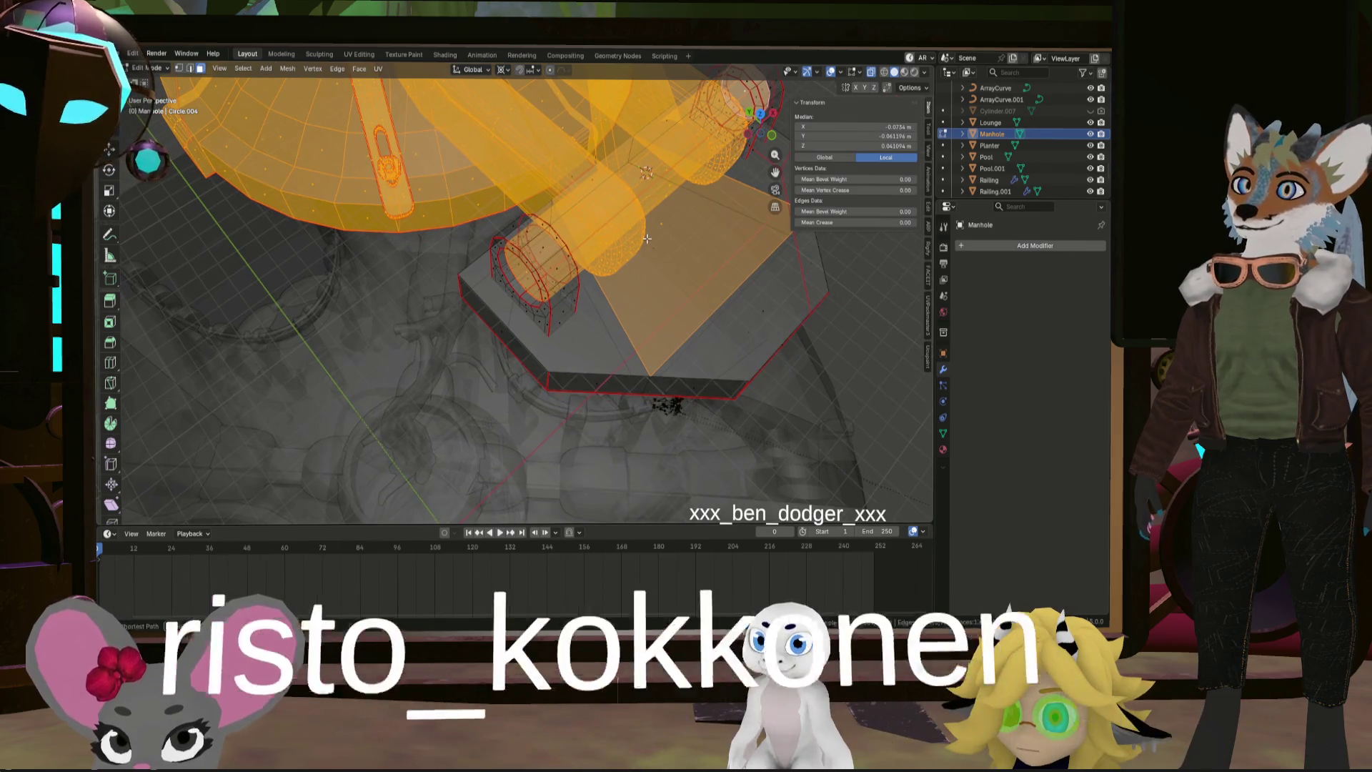
left_click(652, 243, "shift")
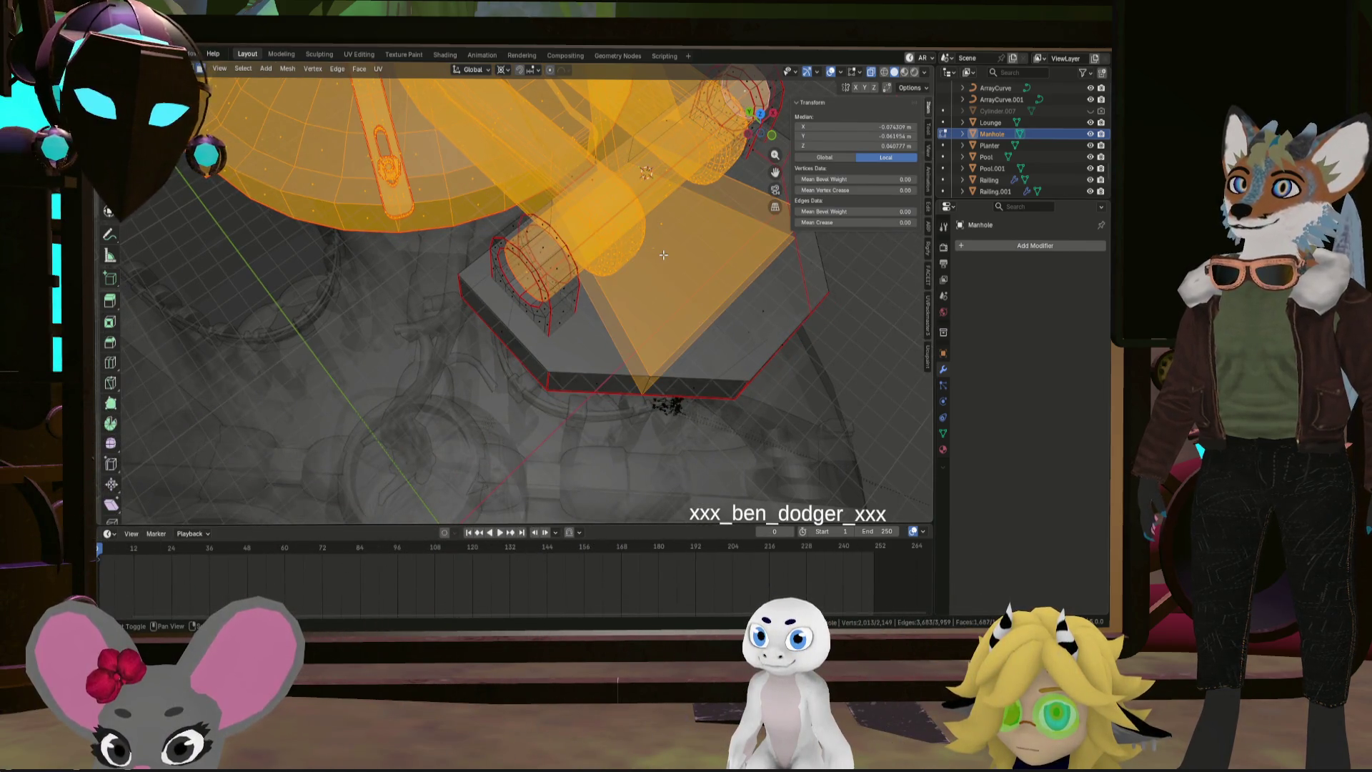
mouse_move(649, 247)
middle_mouse_down()
mouse_move(637, 190)
mouse_move(586, 164)
mouse_move(647, 167)
middle_mouse_up()
scroll(572, 159, "down", 4)
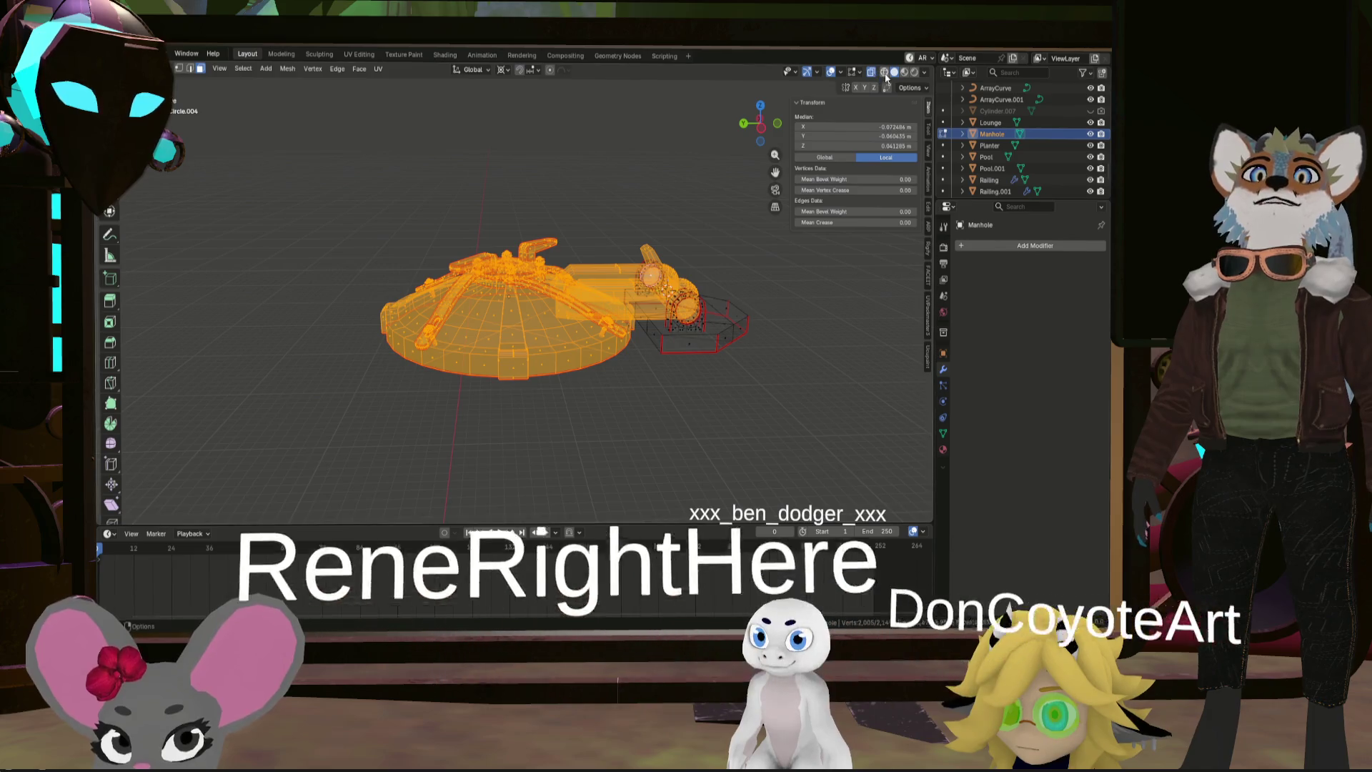
Rotate the lid and hinge arms 157° about X around the hinge cursor
middle_click_drag(672, 279, 676, 243)
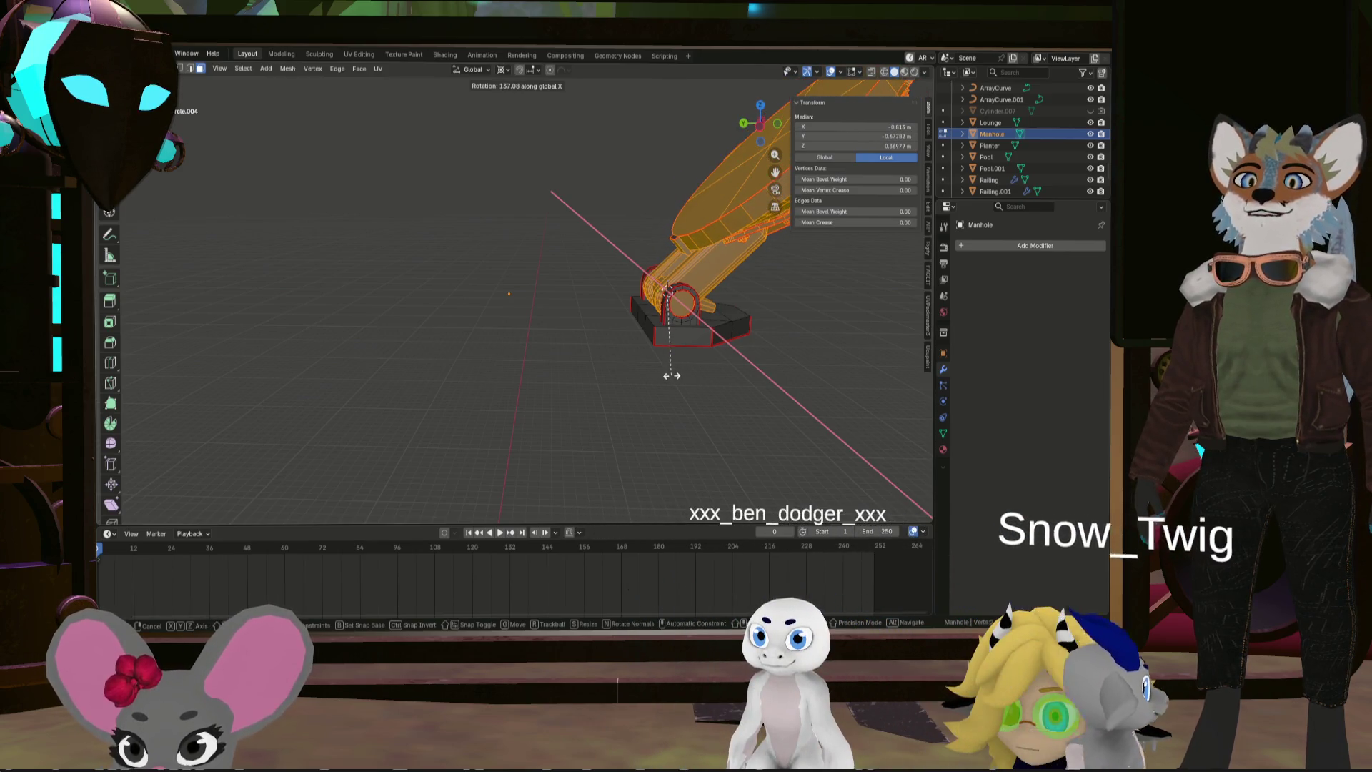
left_click(671, 375)
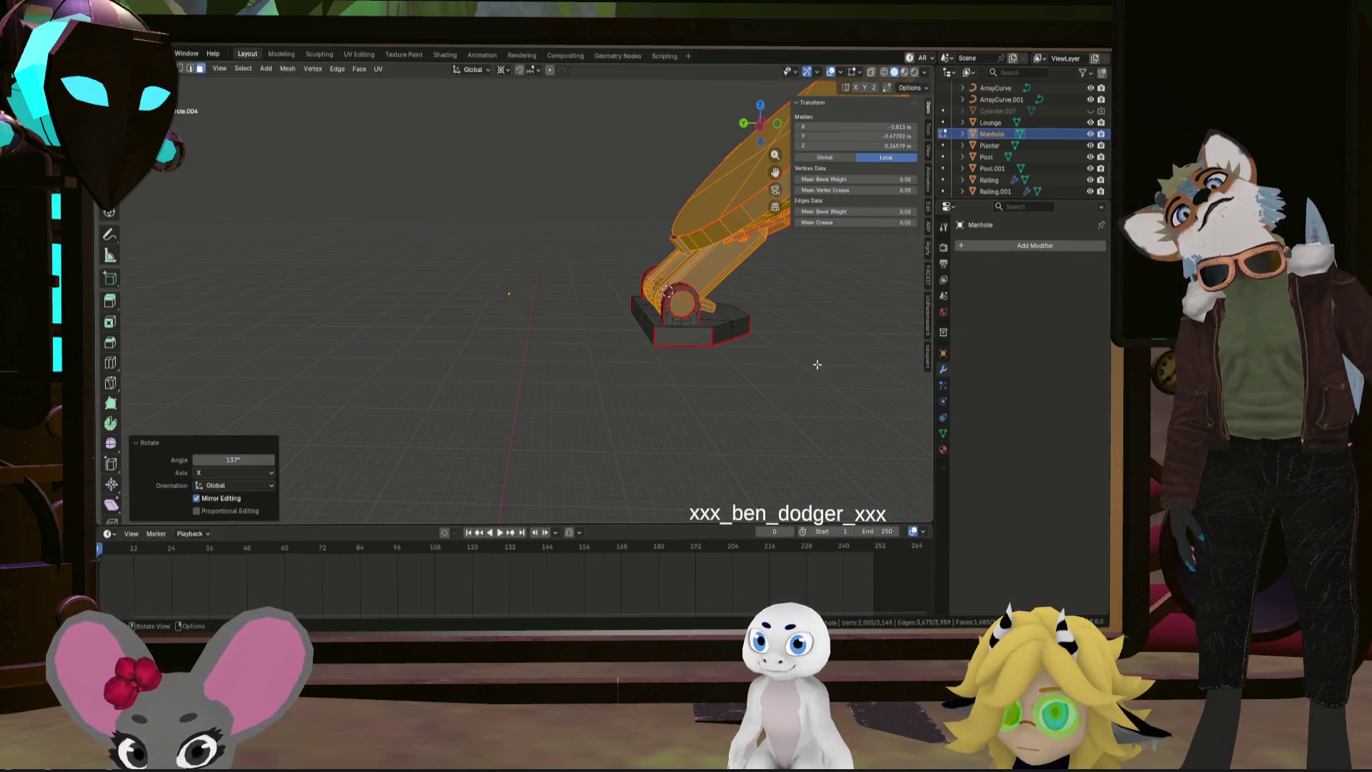
mouse_move(815, 362)
middle_mouse_down()
mouse_move(540, 373)
mouse_move(514, 344)
mouse_move(637, 346)
mouse_move(530, 377)
mouse_move(467, 370)
mouse_move(934, 356)
middle_mouse_up()
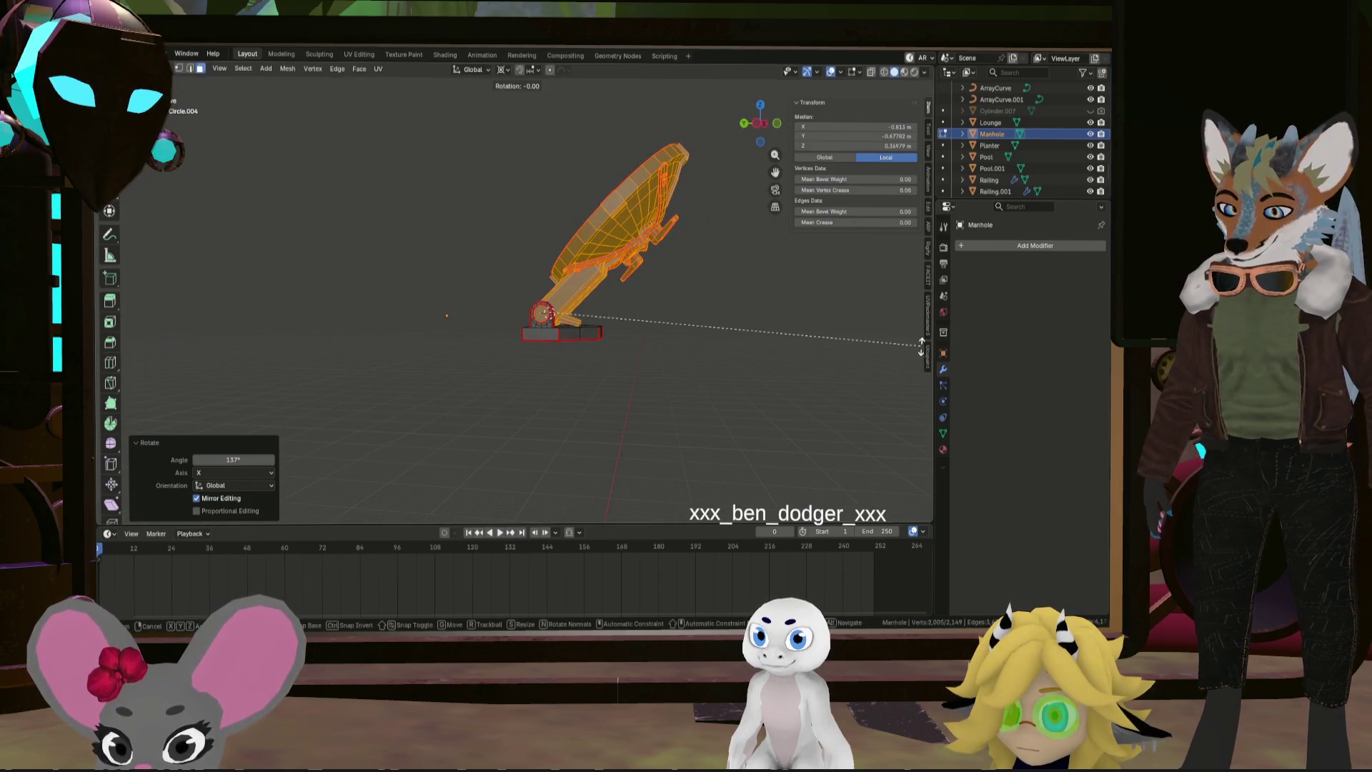
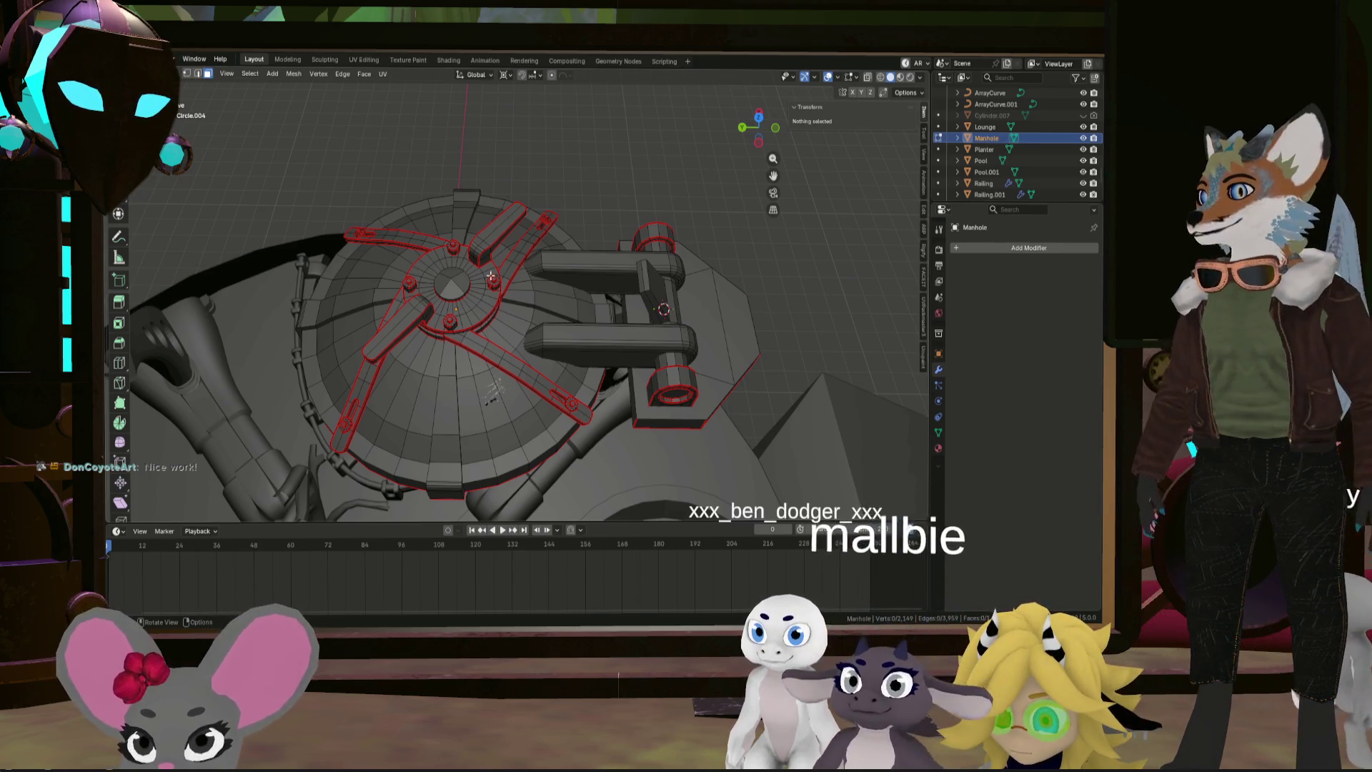
Exit Edit Mode on the Manhole and orbit to a top-down view of the hatch
scroll(501, 274, "down", 5)
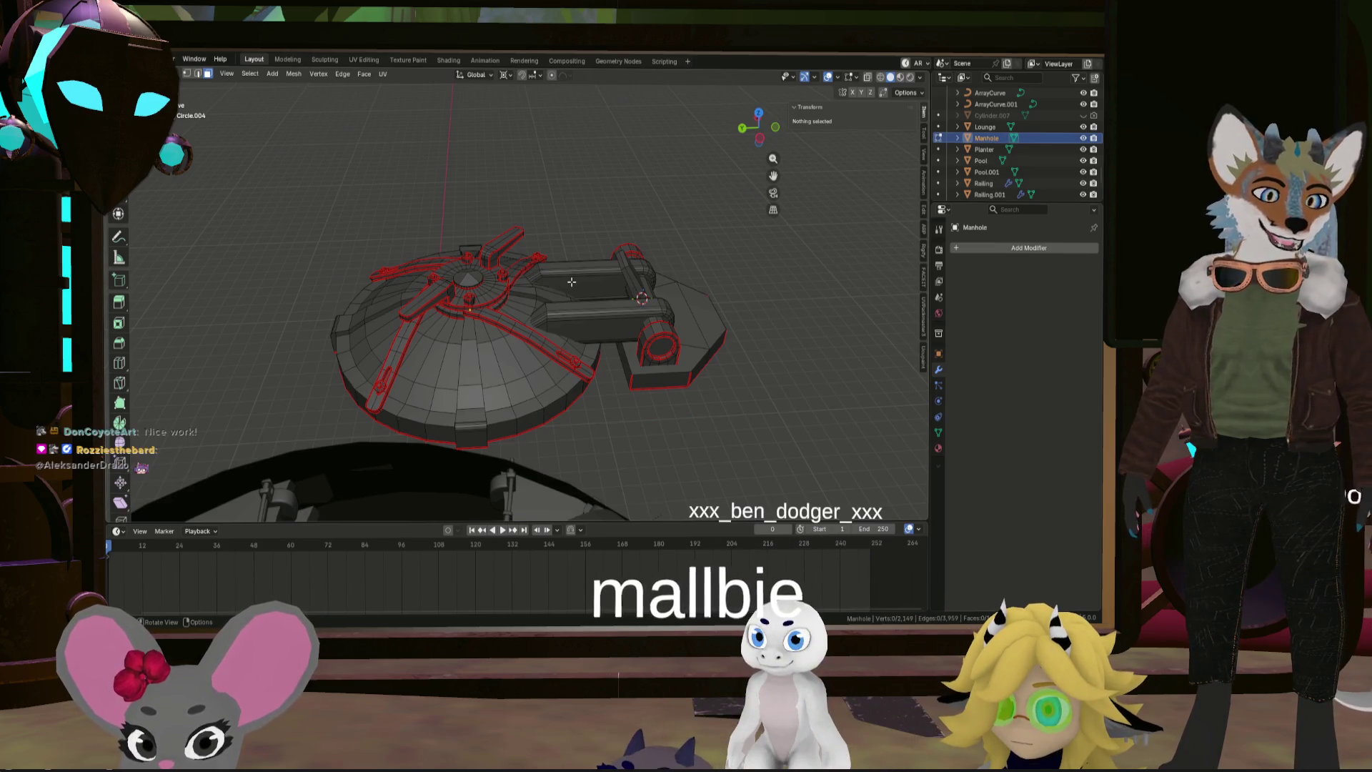
mouse_move(572, 283)
middle_mouse_down()
mouse_move(633, 325)
mouse_move(665, 290)
middle_mouse_up()
key("Tab")
mouse_move(670, 343)
middle_mouse_down()
mouse_move(642, 385)
mouse_move(633, 353)
mouse_move(649, 487)
mouse_move(645, 355)
mouse_move(657, 406)
mouse_move(594, 389)
mouse_move(522, 299)
mouse_move(453, 328)
mouse_move(323, 224)
middle_mouse_up()
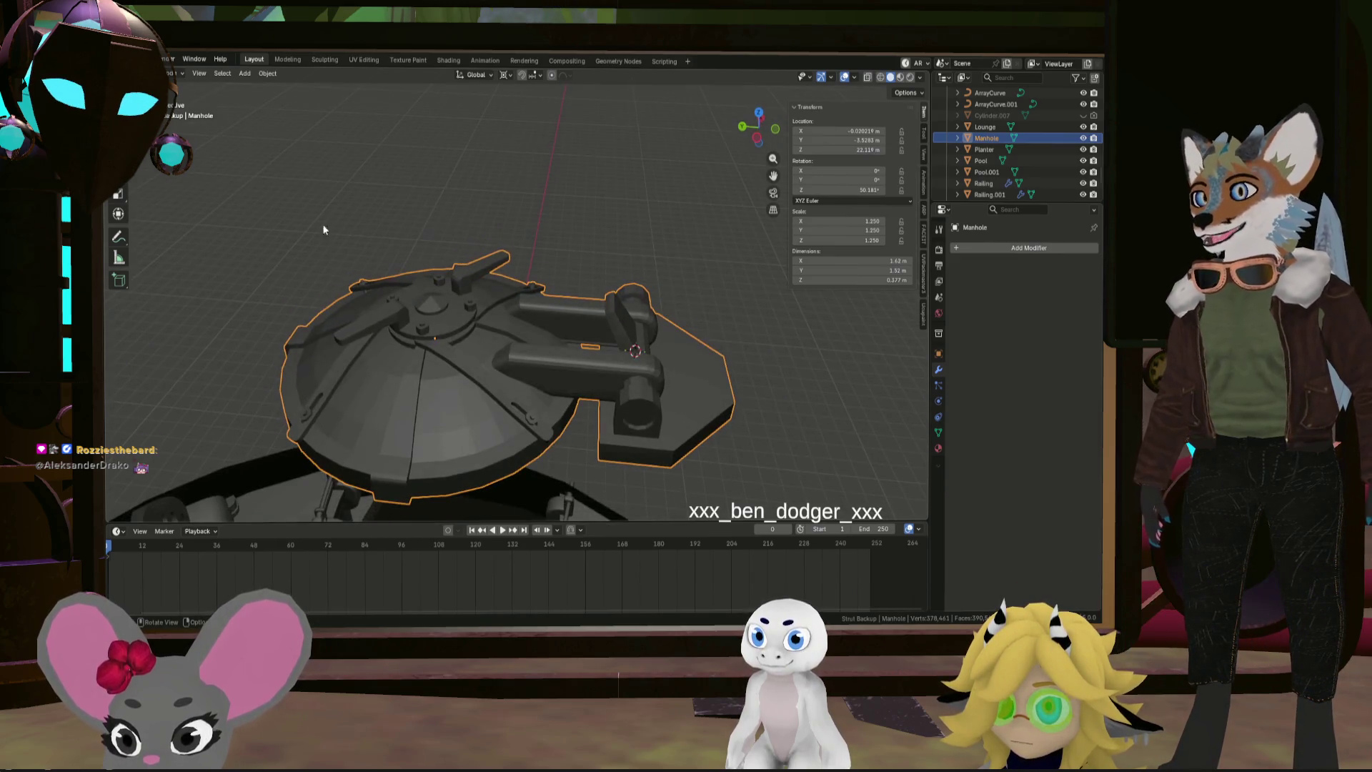
Apply Shade Auto Smooth to the Manhole, adding a 30° Smooth by Angle modifier
left_click(267, 73)
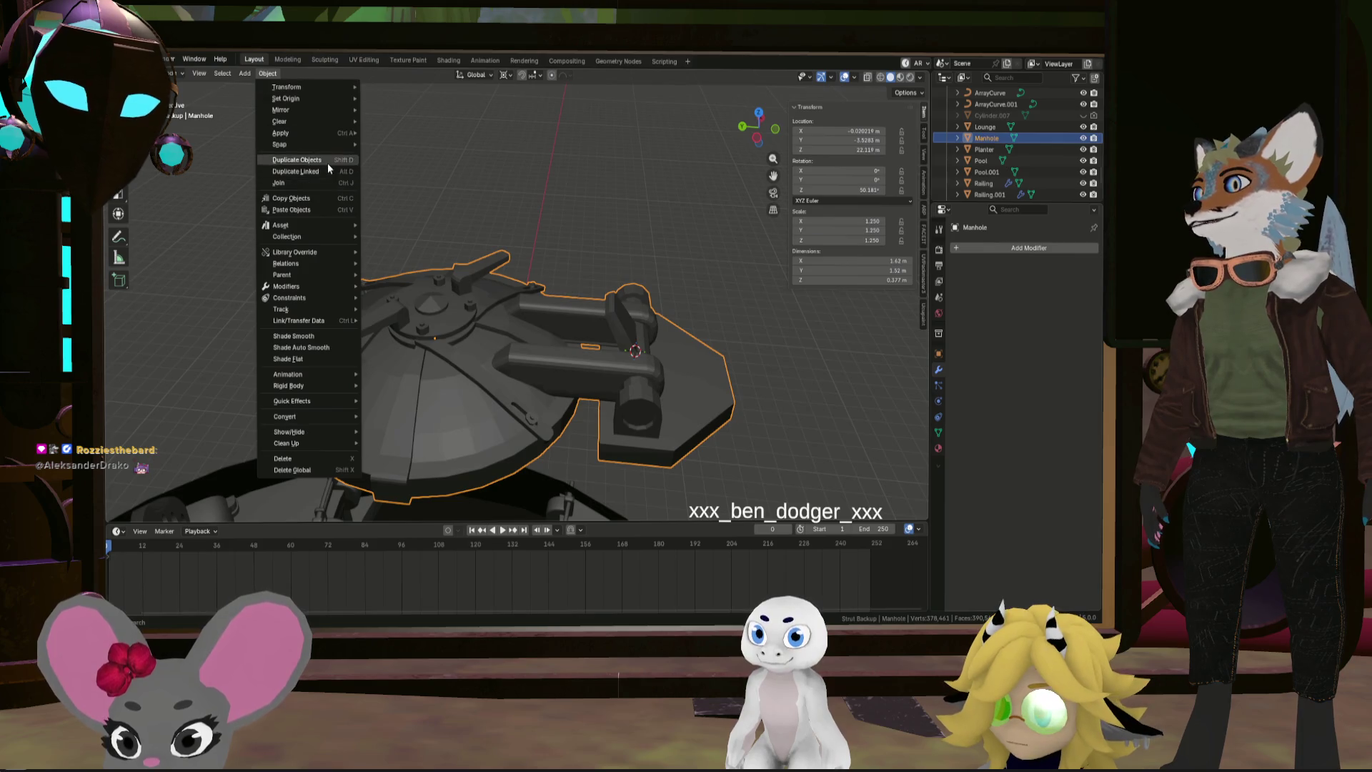
left_click(321, 348)
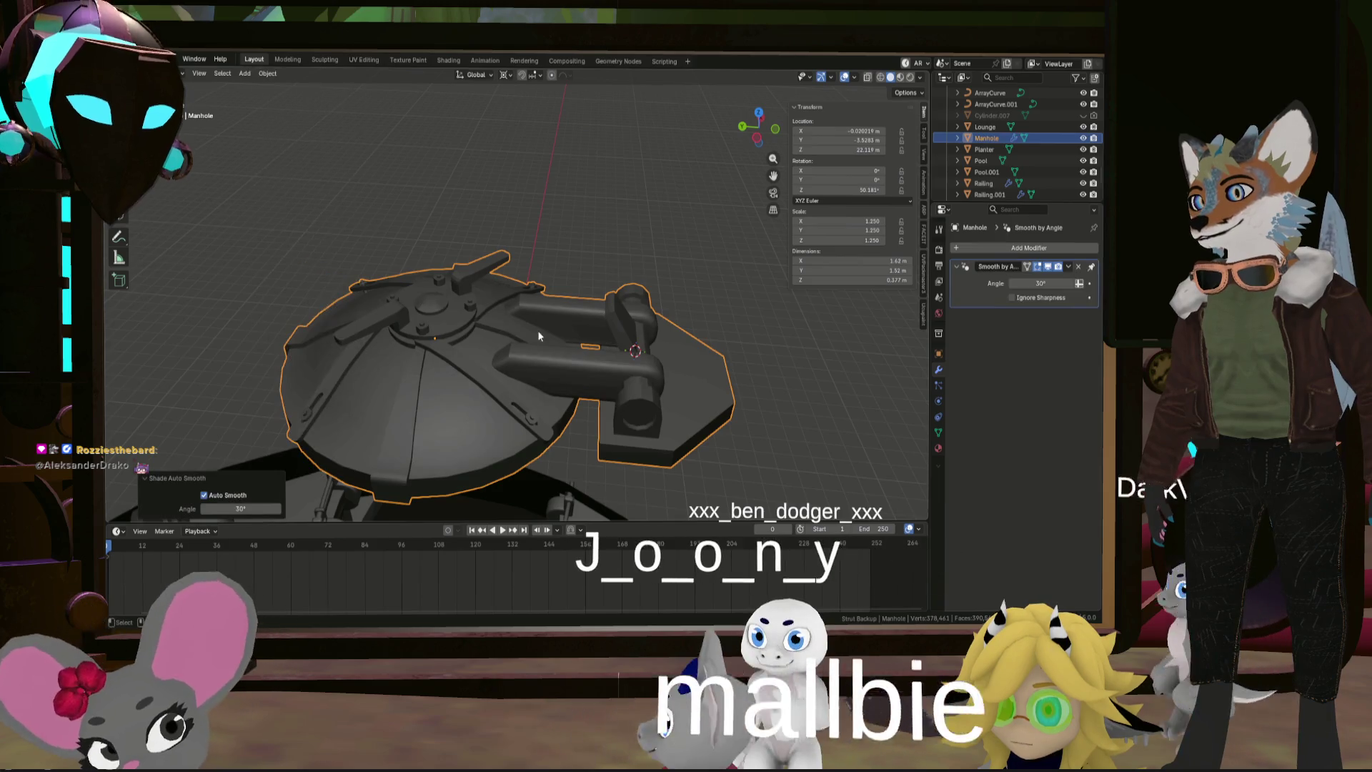
mouse_move(537, 330)
middle_mouse_down()
mouse_move(509, 393)
mouse_move(448, 337)
mouse_move(474, 306)
mouse_move(783, 307)
mouse_move(695, 295)
mouse_move(651, 315)
mouse_move(604, 306)
mouse_move(506, 323)
mouse_move(523, 382)
mouse_move(638, 352)
middle_mouse_up()
scroll(523, 381, "up", 5)
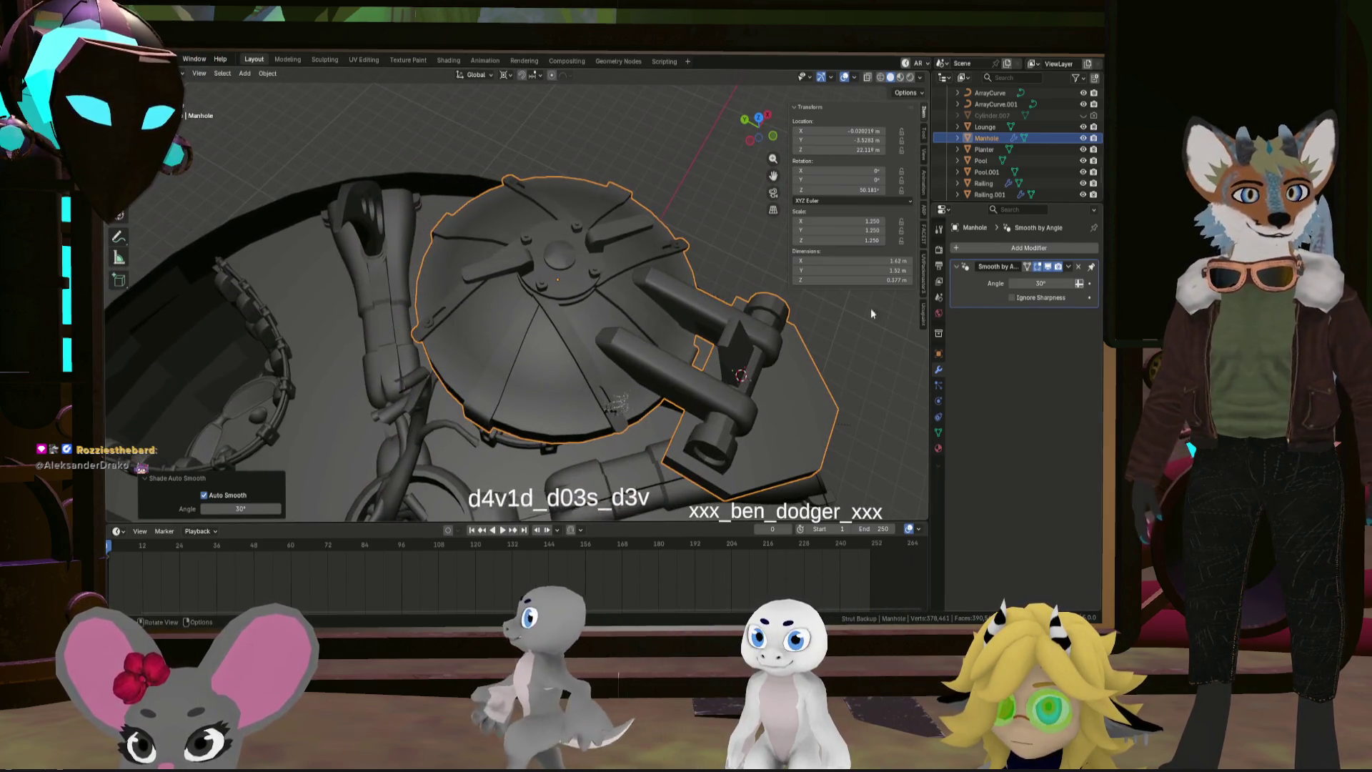
Drop the Smooth by Angle angle from 30° to 25°, then check the hatch shading from several angles
left_click_drag(1041, 283, 1061, 283)
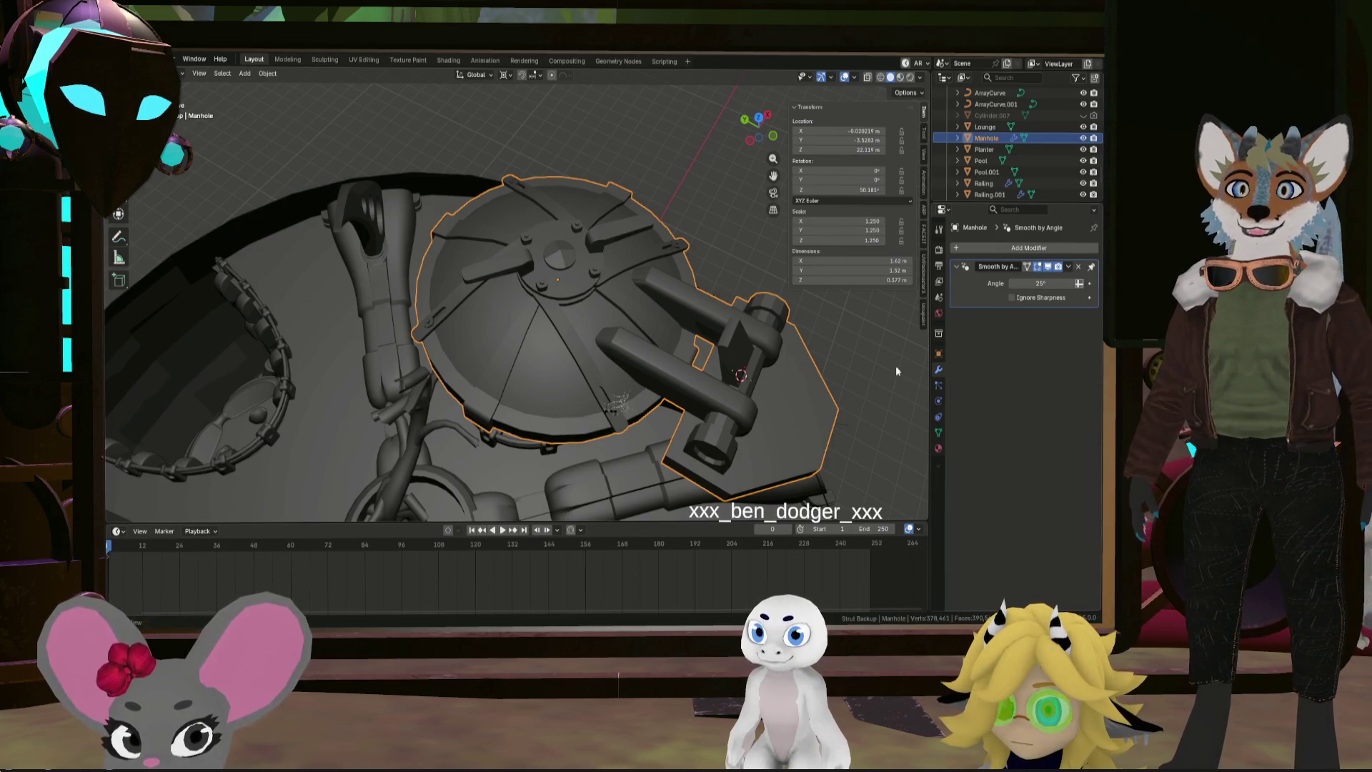
mouse_move(897, 371)
middle_mouse_down()
mouse_move(559, 257)
mouse_move(558, 447)
middle_mouse_up()
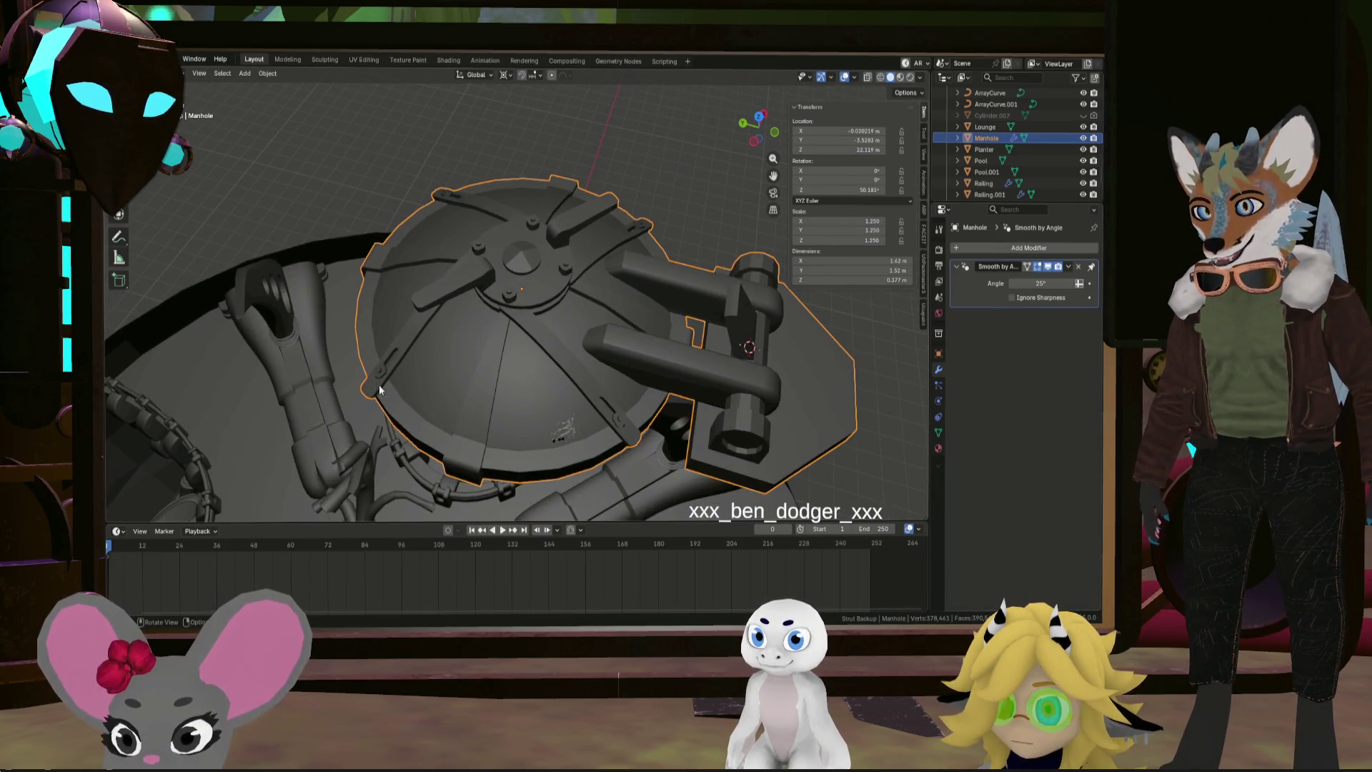
mouse_move(655, 296)
middle_mouse_down()
mouse_move(615, 282)
mouse_move(690, 354)
middle_mouse_up()
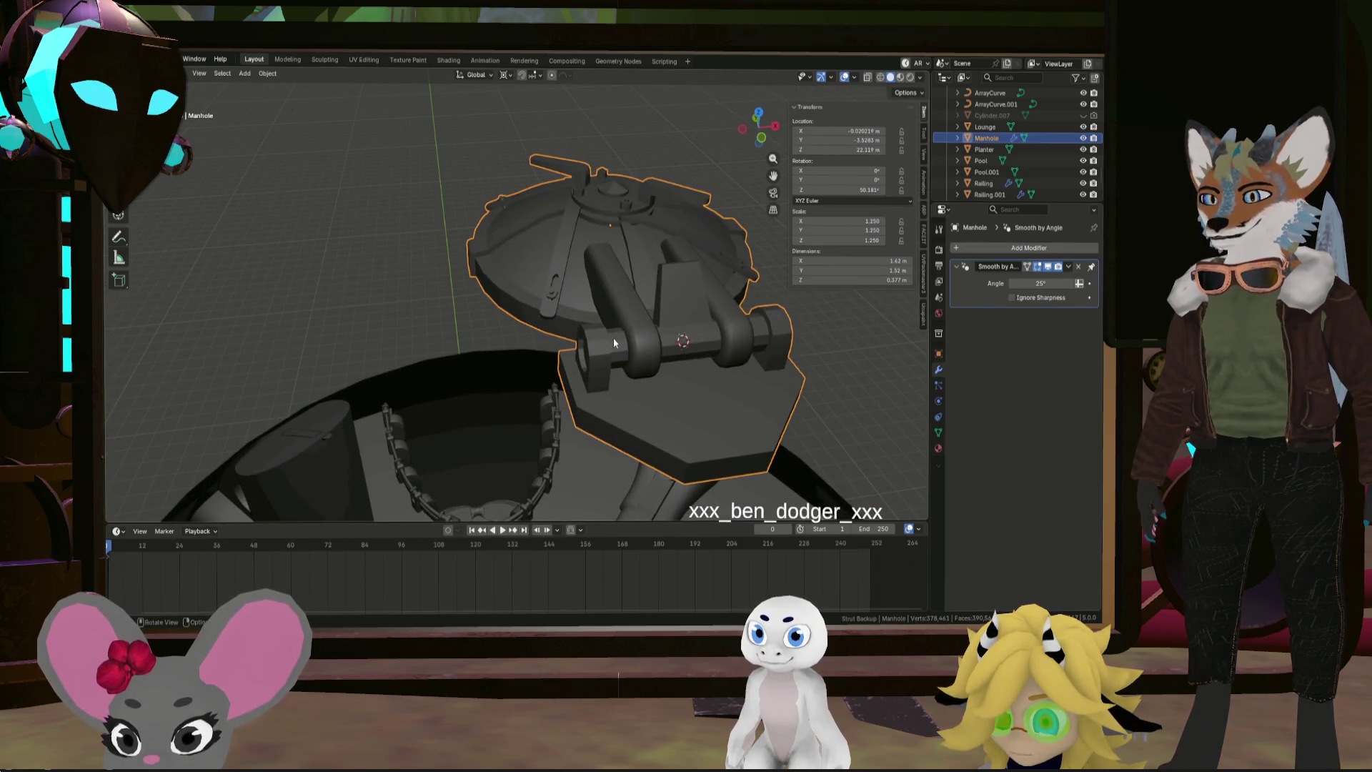
mouse_move(592, 374)
middle_mouse_down()
mouse_move(539, 292)
mouse_move(779, 315)
mouse_move(791, 343)
mouse_move(671, 315)
mouse_move(628, 328)
middle_mouse_up()
mouse_move(679, 233)
middle_mouse_down()
mouse_move(576, 235)
mouse_move(590, 244)
mouse_move(590, 305)
mouse_move(582, 272)
mouse_move(607, 264)
mouse_move(615, 164)
middle_mouse_up()
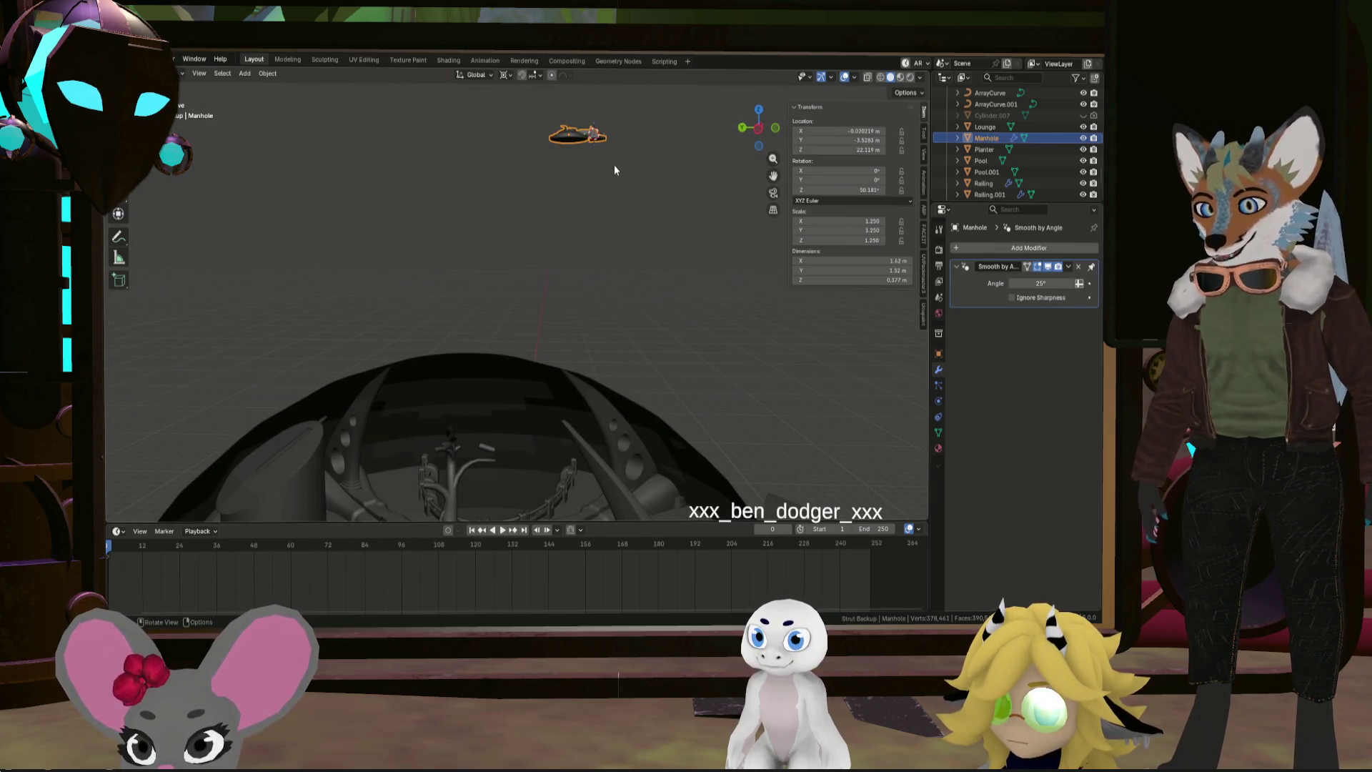
Move the Manhole down along Z toward the lounge floor
key("g")
key("z")
left_click(594, 481)
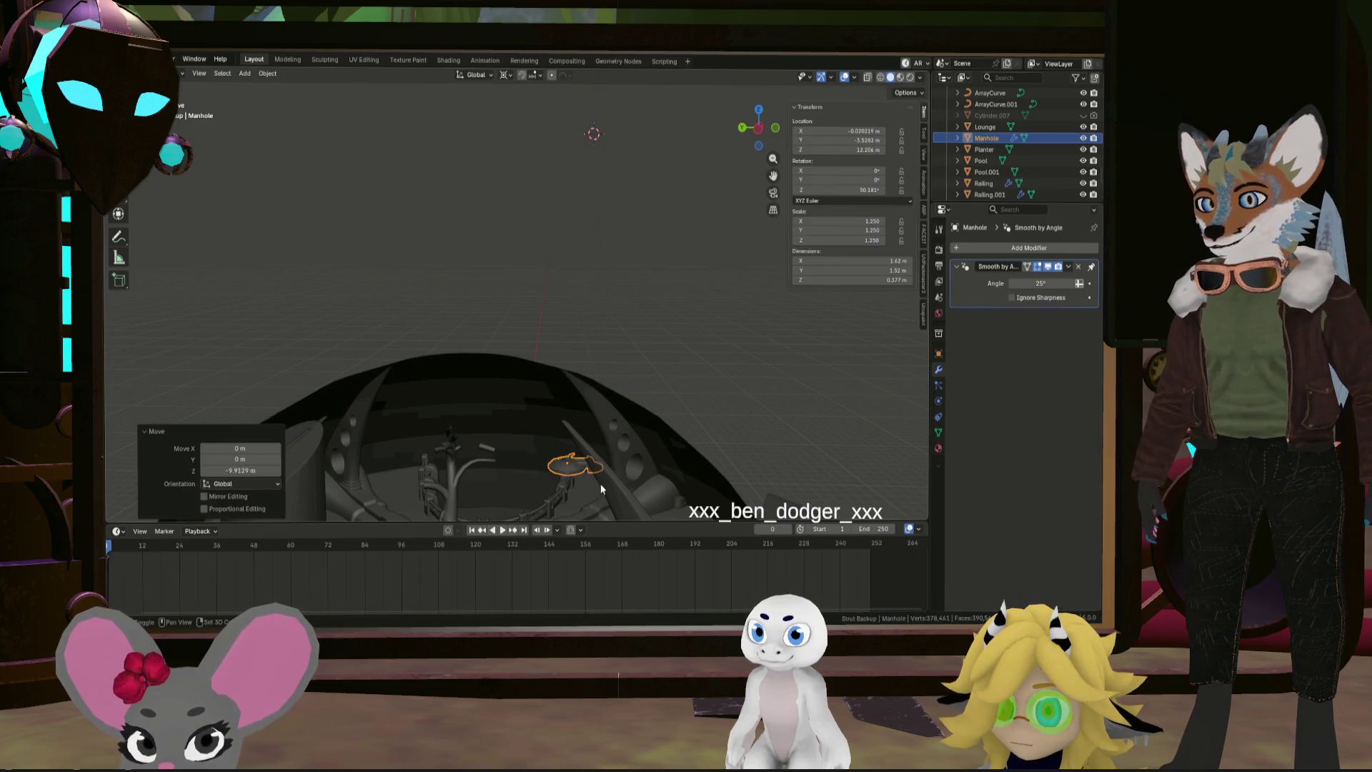
mouse_move(594, 481)
middle_mouse_down()
mouse_move(660, 206)
mouse_move(624, 373)
mouse_move(653, 309)
middle_mouse_up()
scroll(636, 353, "up", 5)
scroll(652, 304, "up", 2)
Lower the Manhole further onto the floor, then select its base's bottom edge loop in Edit Mode
key("g")
key("z")
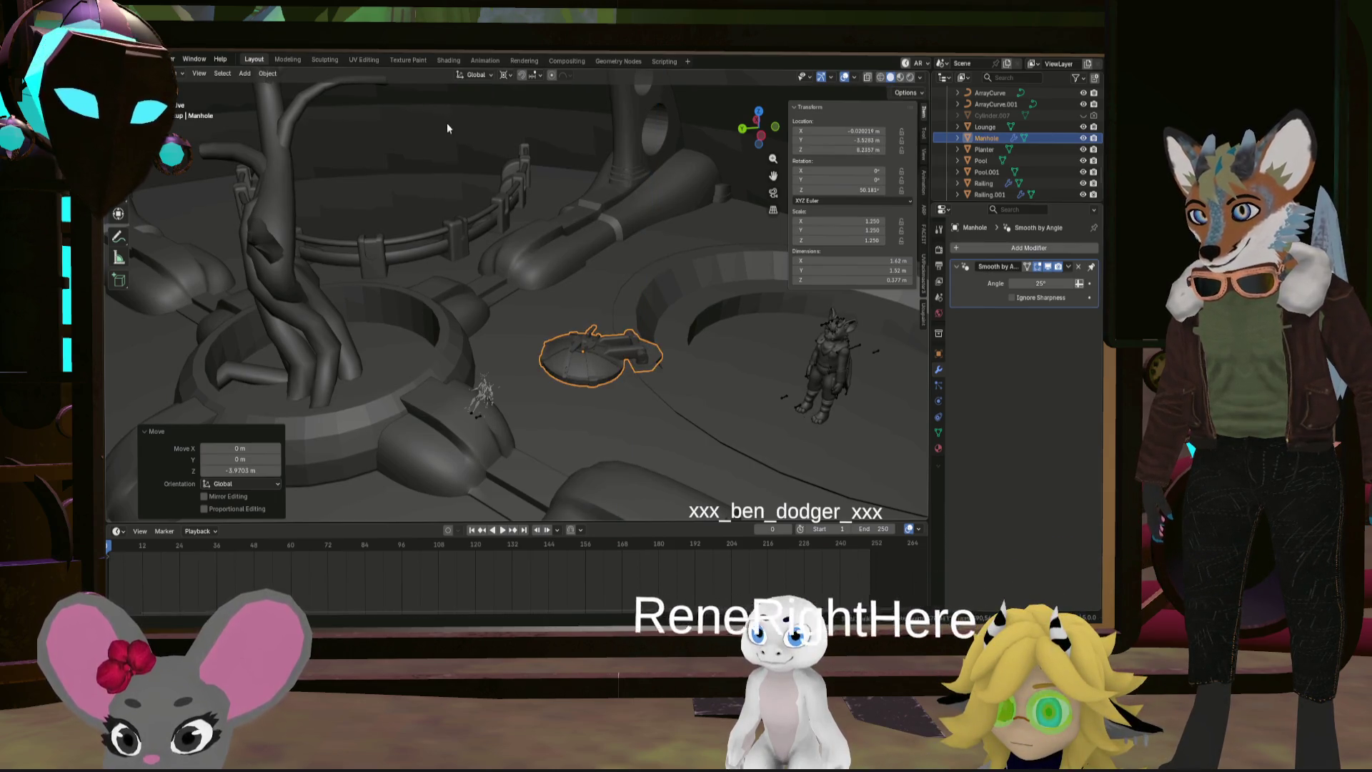
mouse_move(447, 128)
middle_mouse_down()
mouse_move(592, 285)
mouse_move(453, 248)
mouse_move(686, 346)
mouse_move(701, 355)
mouse_move(695, 383)
mouse_move(696, 326)
mouse_move(716, 329)
mouse_move(674, 389)
mouse_move(664, 336)
middle_mouse_up()
key("Tab")
left_click(701, 332, "alt")
In local view, extrude the bottom loop about 0.534 m downward and delete the bottom faces
key("KP_Divide")
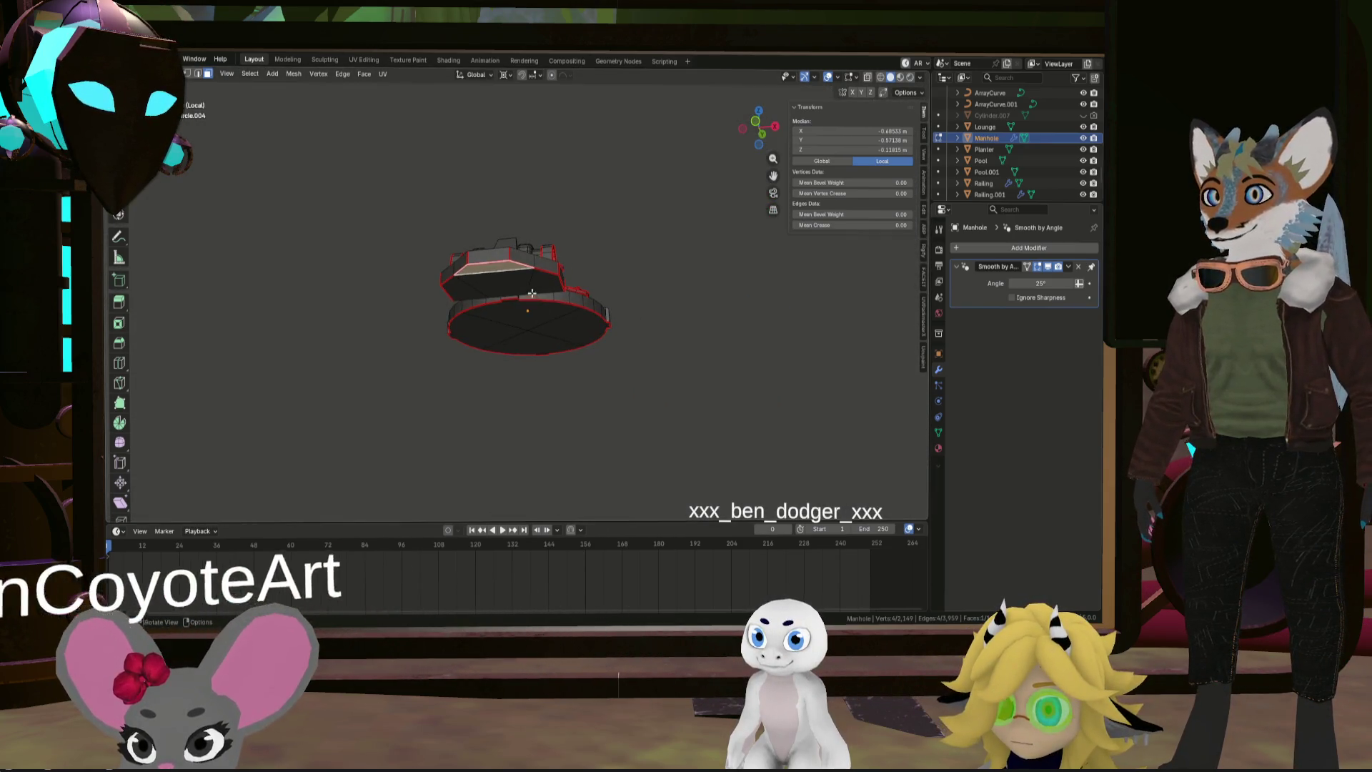
scroll(531, 293, "up", 2)
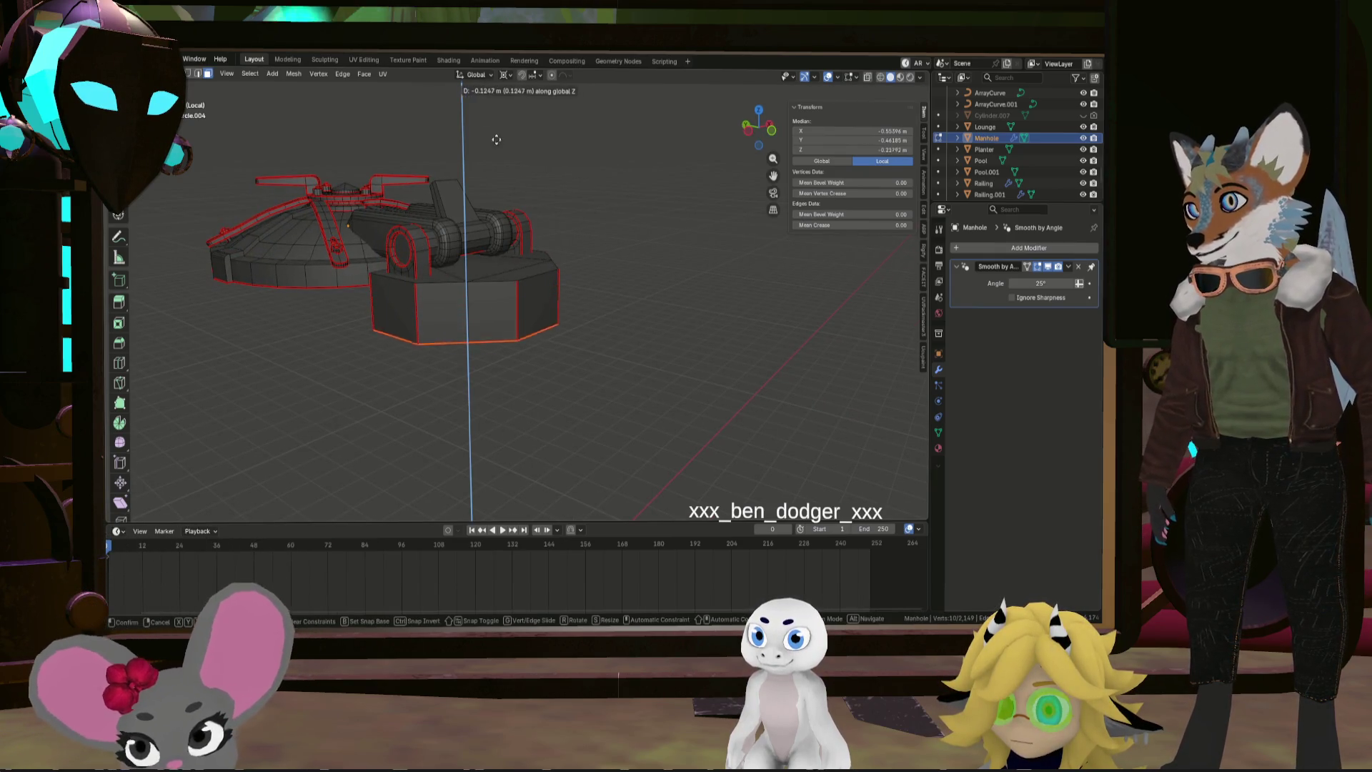
left_click(218, 186)
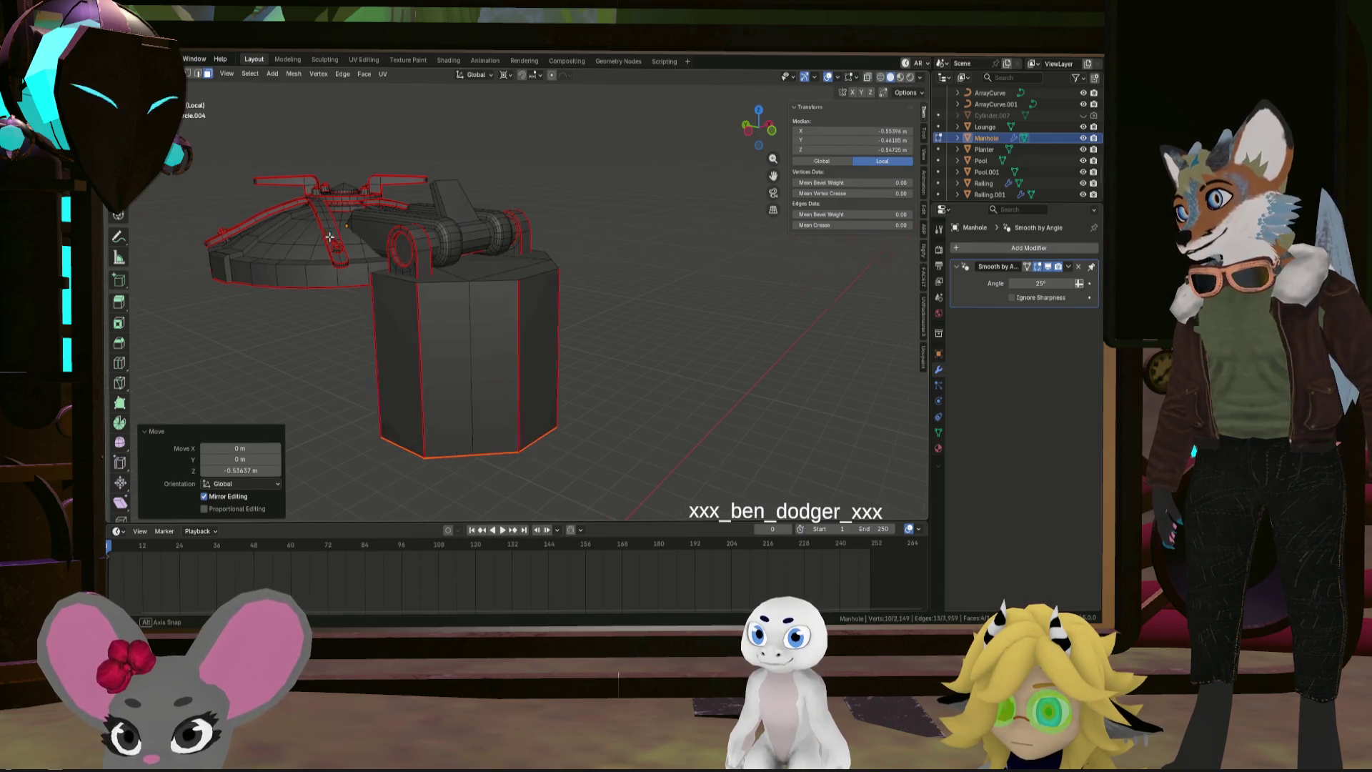
mouse_move(329, 237)
middle_mouse_down()
mouse_move(402, 245)
mouse_move(344, 269)
mouse_move(389, 233)
middle_mouse_up()
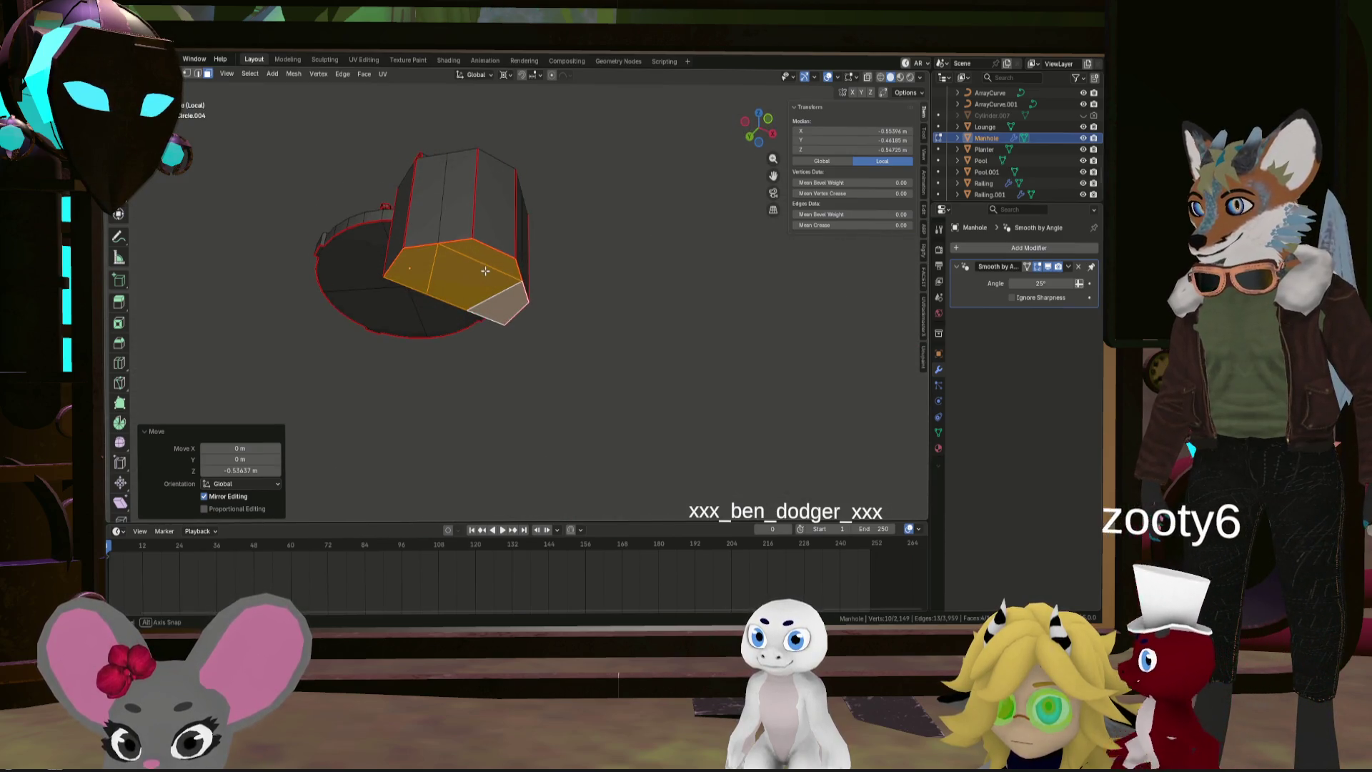
scroll(486, 271, "up", 2)
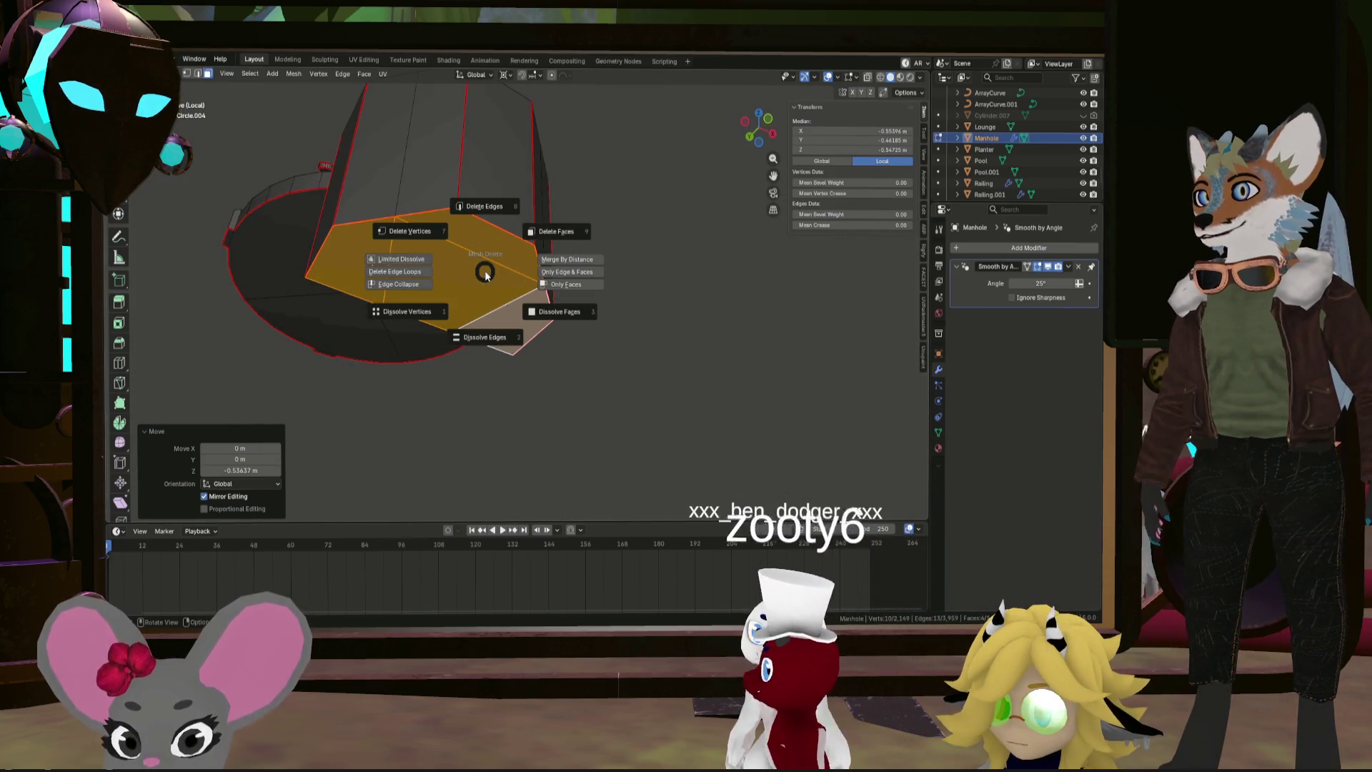
left_click(527, 231)
mouse_move(528, 231)
middle_mouse_down()
mouse_move(614, 301)
mouse_move(473, 339)
mouse_move(567, 317)
mouse_move(629, 344)
mouse_move(647, 383)
mouse_move(709, 424)
mouse_move(694, 411)
mouse_move(744, 392)
mouse_move(514, 343)
mouse_move(583, 354)
middle_mouse_up()
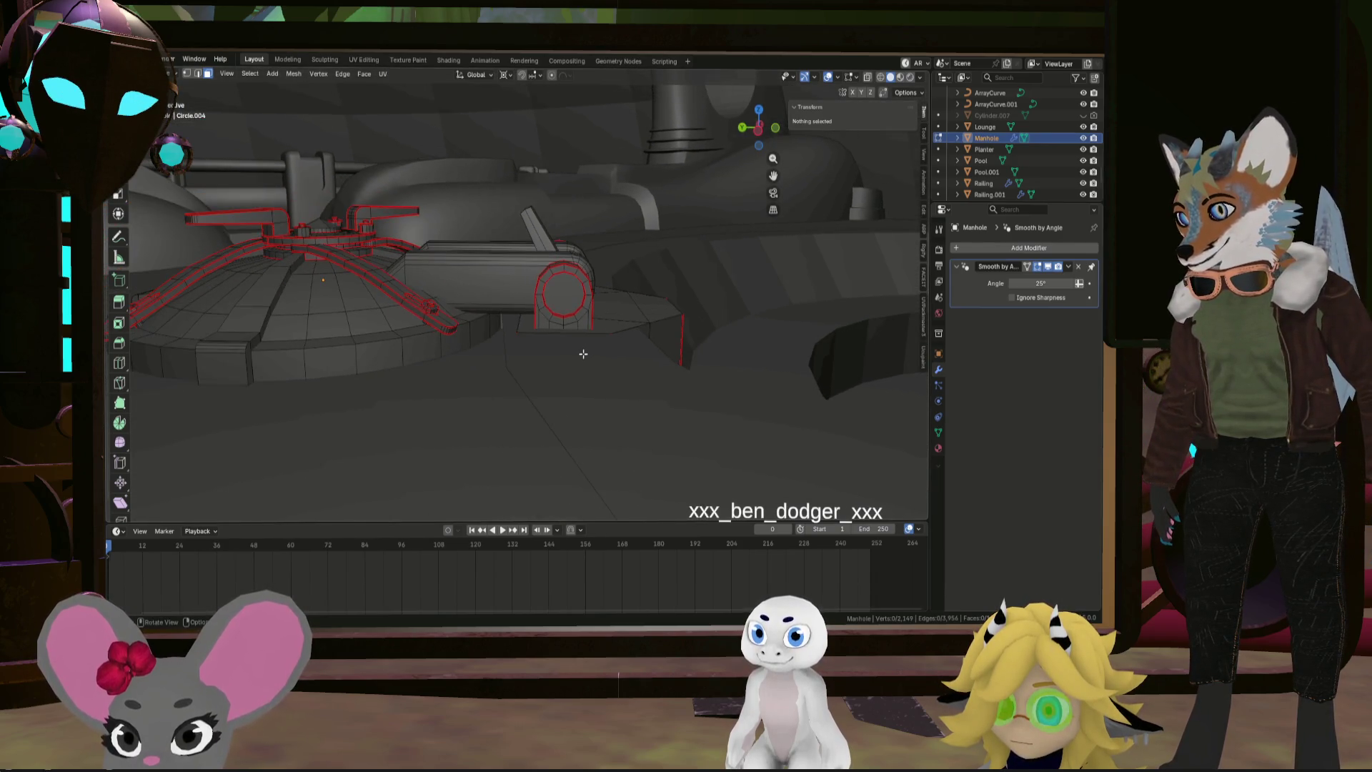
Back in Object Mode, raise the Manhole slightly along Z
key("Tab")
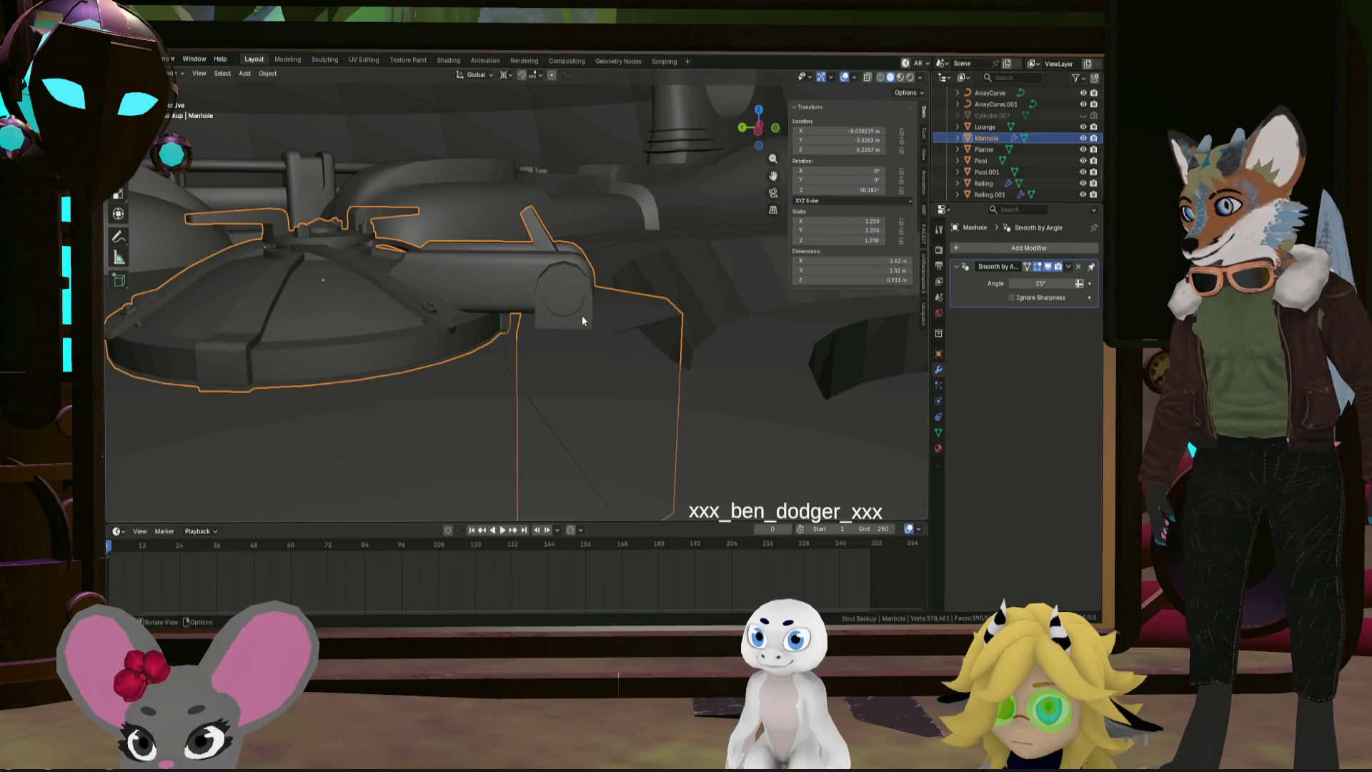
key("g")
key("z")
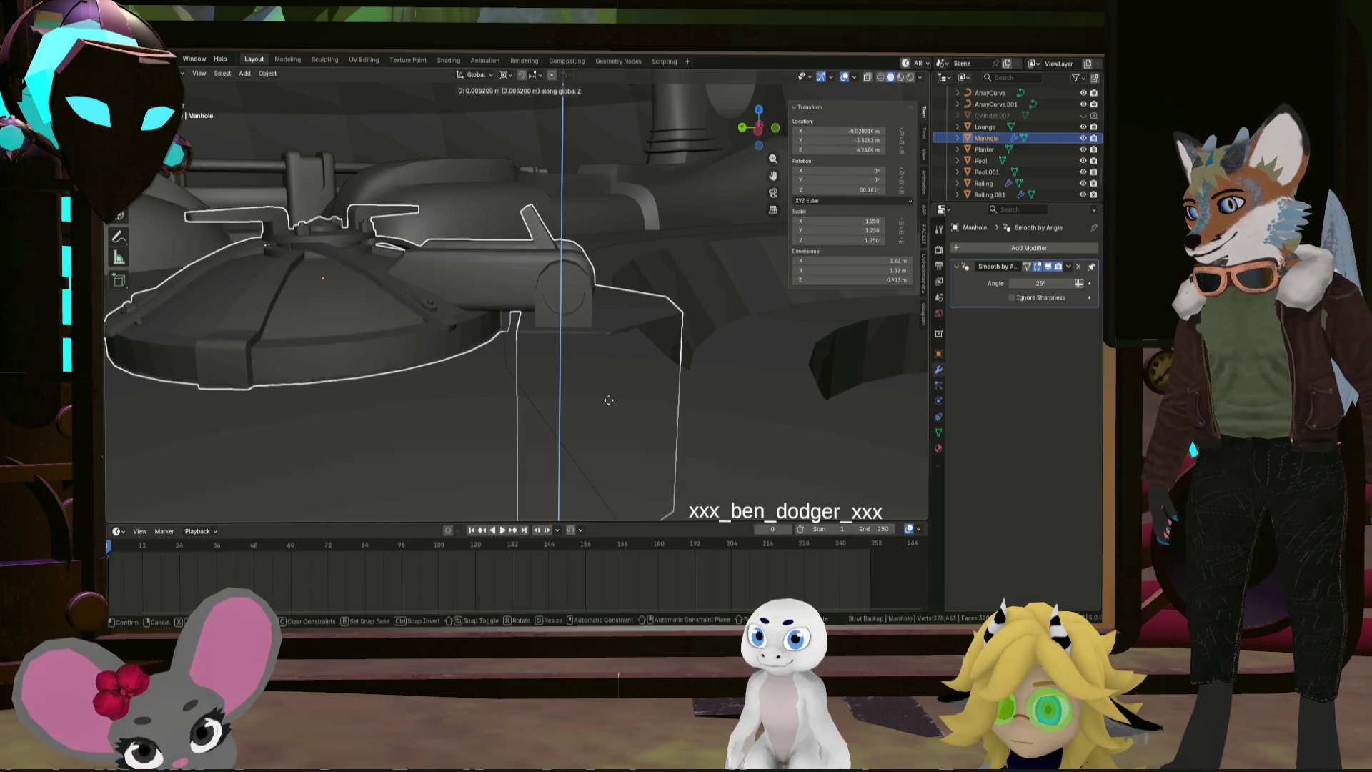
left_click(623, 380)
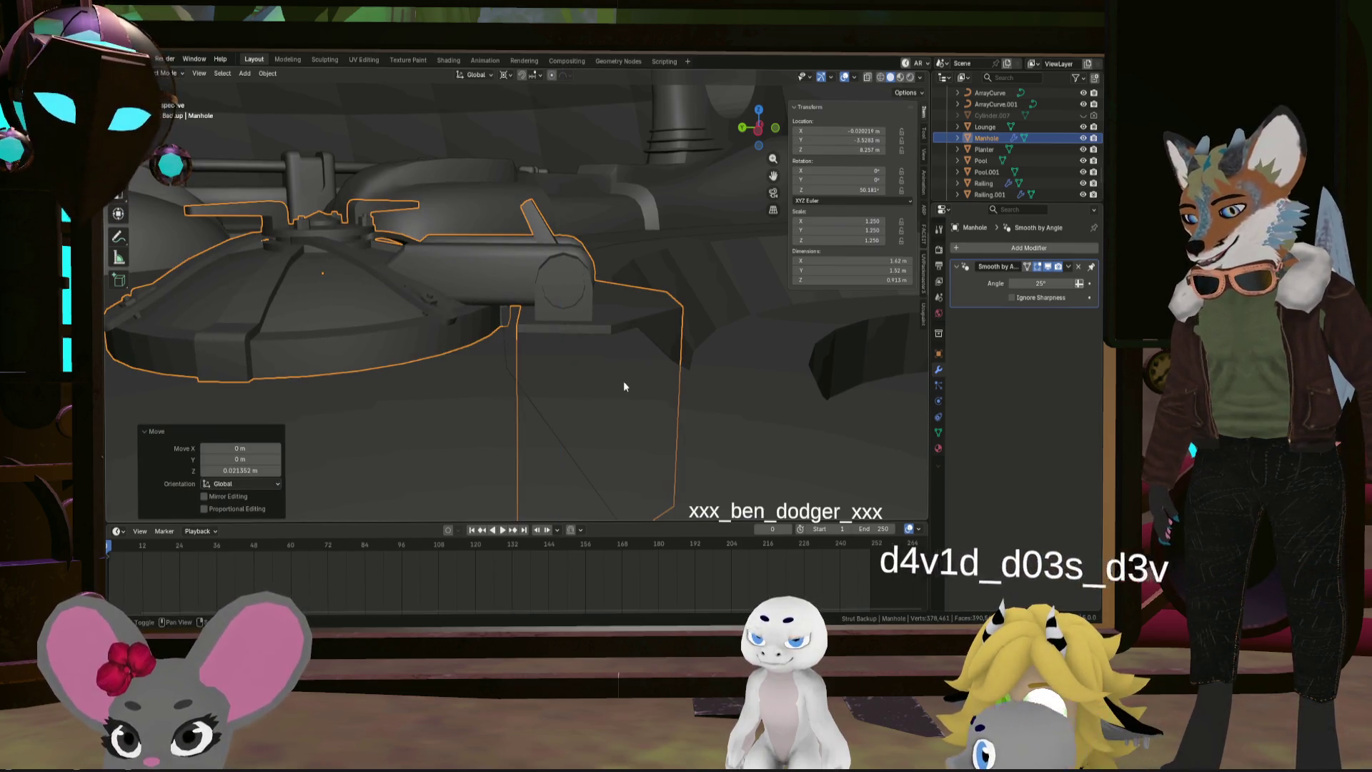
right_click(623, 380)
Apply the Manhole's rotation and scale so they read 0° and 1.000
key("ctrl+a")
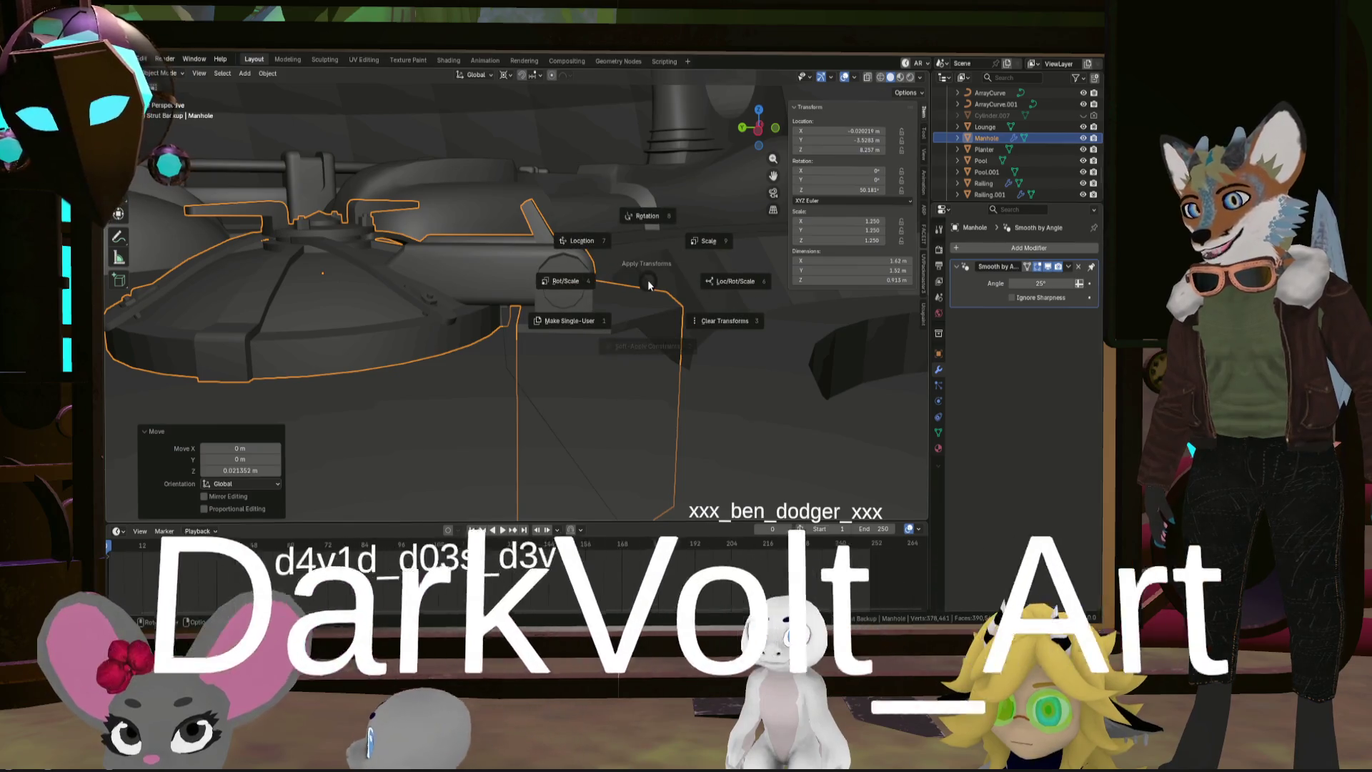
left_click(648, 228)
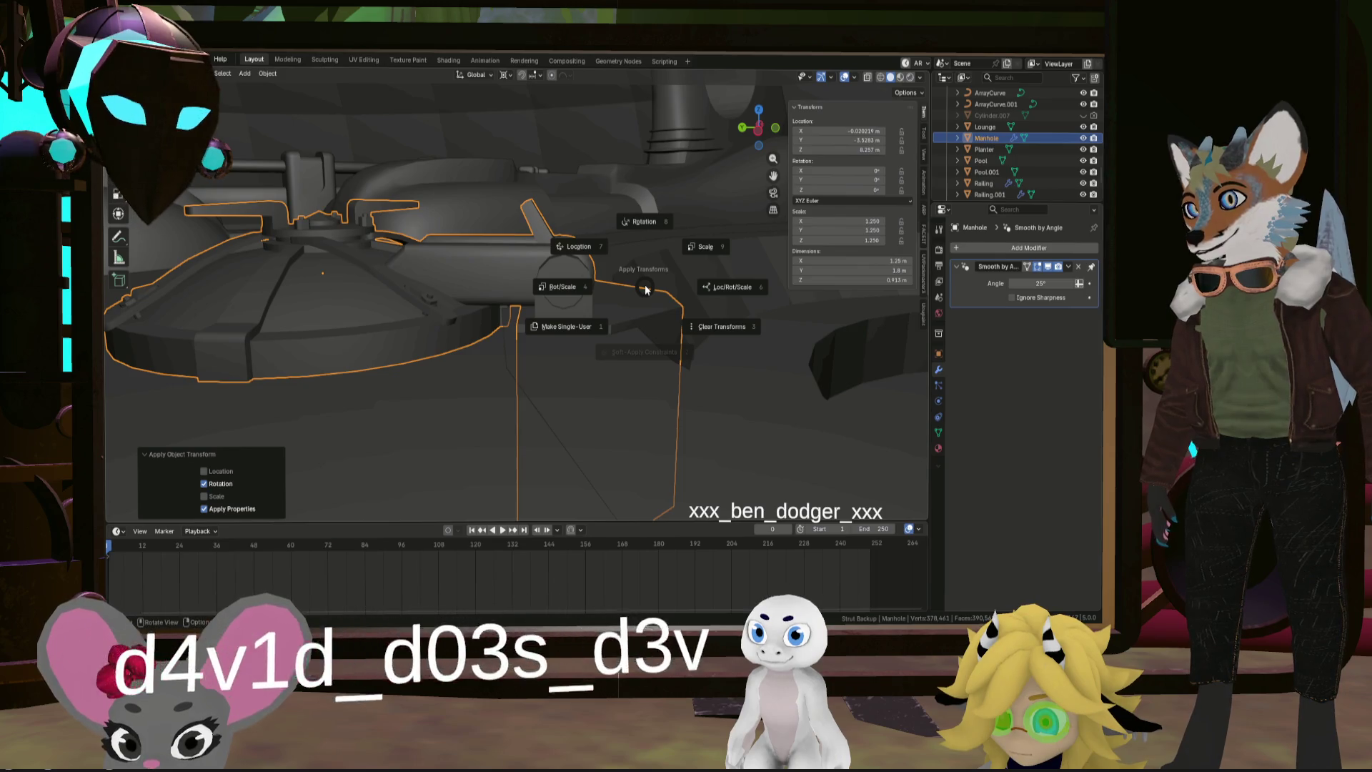
left_click(677, 247)
mouse_move(599, 289)
middle_mouse_down()
mouse_move(567, 307)
mouse_move(468, 259)
middle_mouse_up()
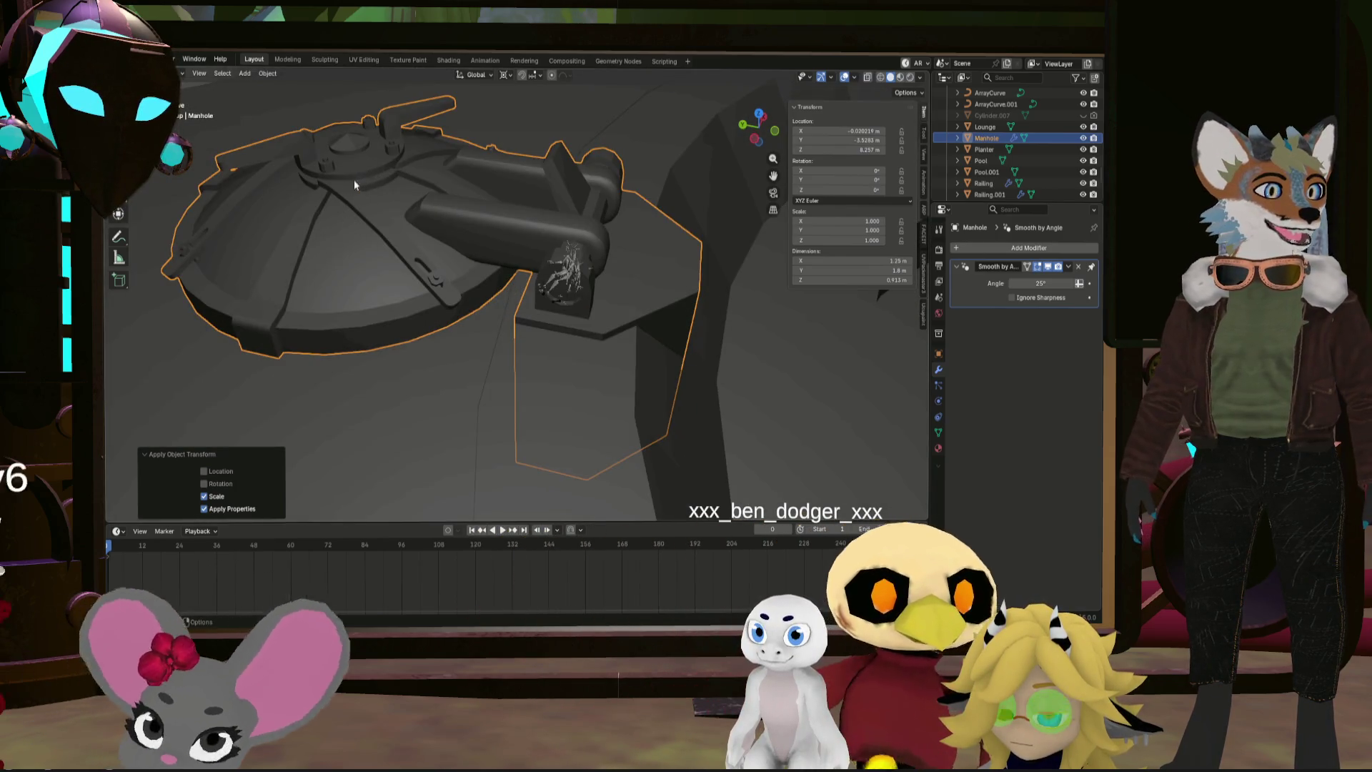
mouse_move(342, 209)
middle_mouse_down()
mouse_move(482, 304)
mouse_move(671, 352)
mouse_move(640, 353)
mouse_move(668, 307)
middle_mouse_up()
mouse_move(664, 437)
middle_mouse_down()
mouse_move(683, 398)
mouse_move(671, 421)
mouse_move(622, 414)
mouse_move(700, 389)
mouse_move(646, 402)
middle_mouse_up()
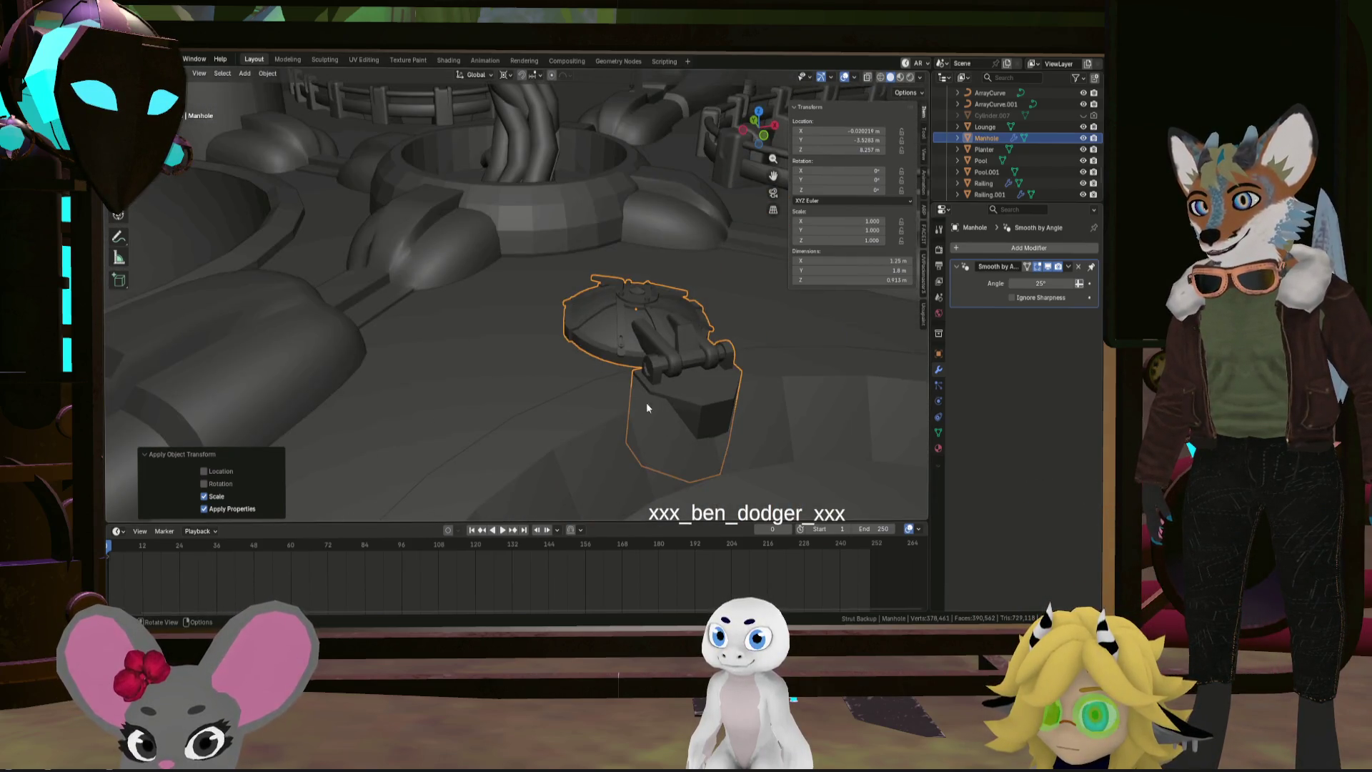
left_click(530, 388)
mouse_move(530, 387)
middle_mouse_down()
mouse_move(346, 355)
mouse_move(597, 368)
mouse_move(637, 376)
mouse_move(651, 396)
mouse_move(576, 364)
middle_mouse_up()
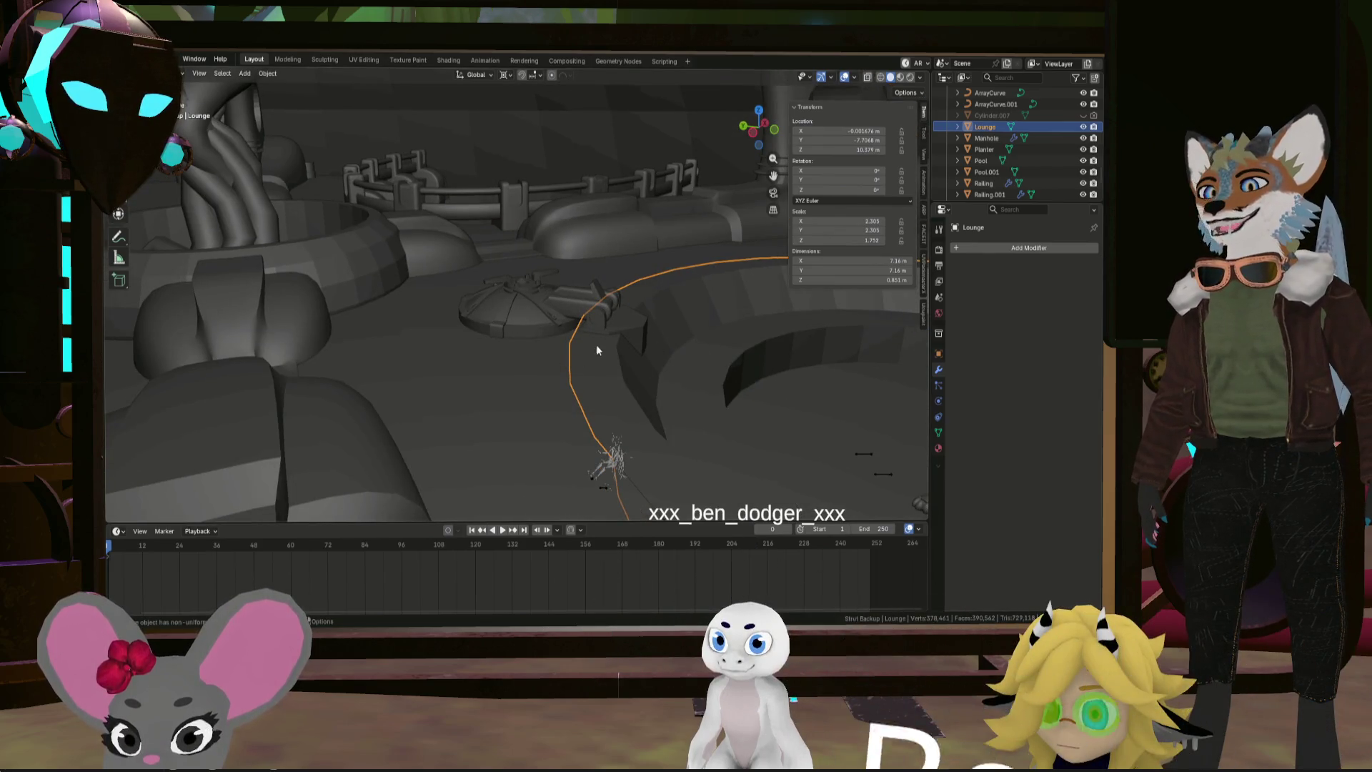
mouse_move(597, 350)
middle_mouse_down()
mouse_move(591, 367)
mouse_move(608, 383)
mouse_move(591, 444)
mouse_move(572, 397)
mouse_move(577, 365)
mouse_move(599, 367)
mouse_move(589, 438)
mouse_move(569, 423)
mouse_move(466, 423)
mouse_move(453, 364)
mouse_move(484, 366)
mouse_move(444, 366)
middle_mouse_up()
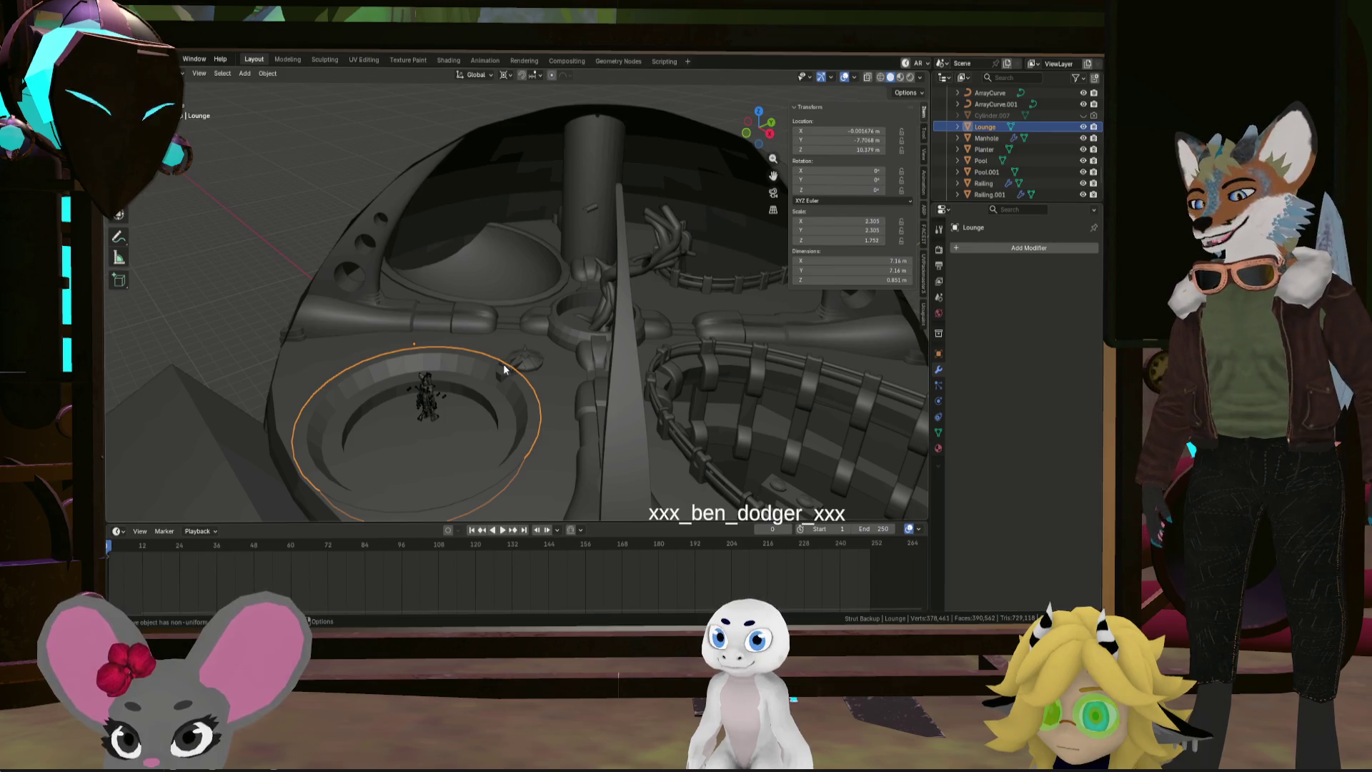
scroll(538, 316, "up", 5)
mouse_move(509, 405)
middle_mouse_down()
mouse_move(656, 415)
mouse_move(414, 388)
mouse_move(551, 348)
mouse_move(678, 363)
mouse_move(619, 392)
middle_mouse_up()
scroll(415, 375, "up", 5)
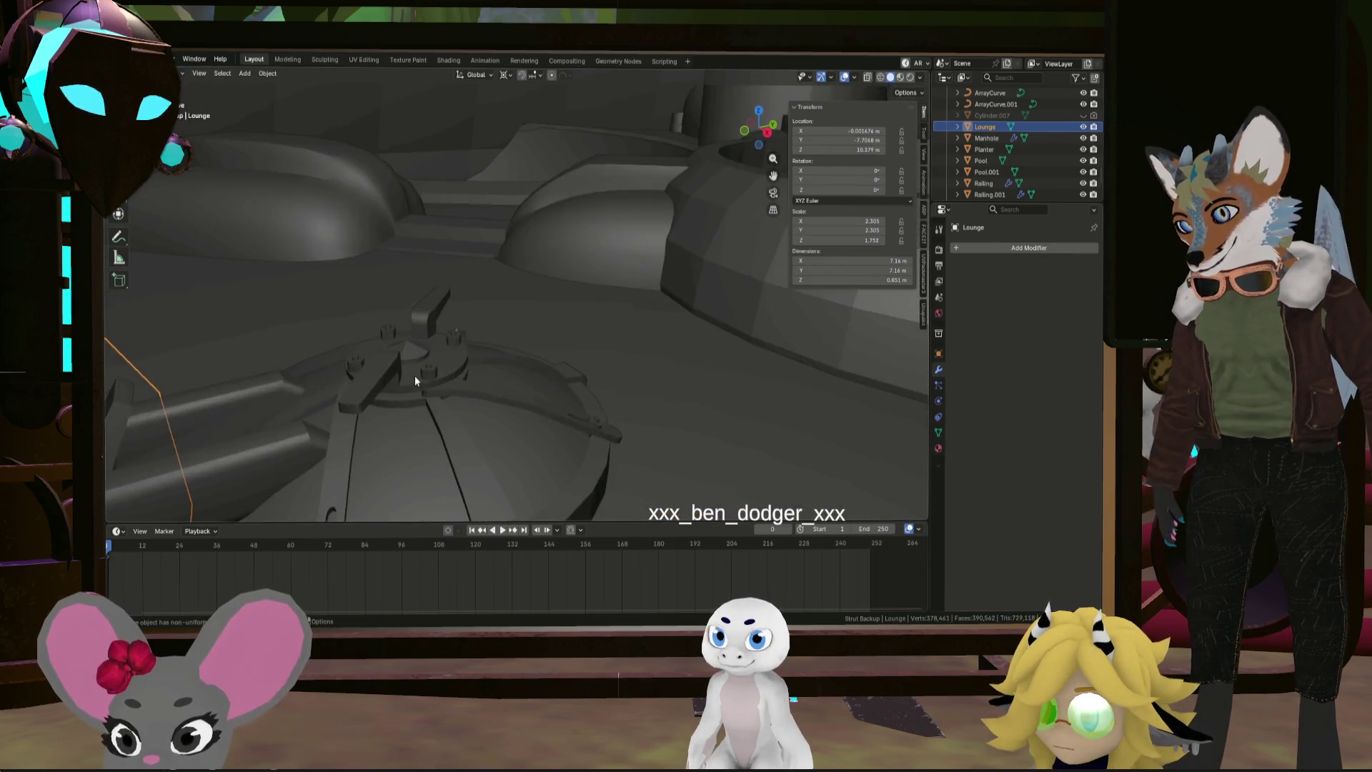
mouse_move(416, 380)
middle_mouse_down()
mouse_move(221, 390)
mouse_move(470, 366)
mouse_move(378, 379)
mouse_move(346, 356)
mouse_move(312, 420)
mouse_move(306, 407)
mouse_move(393, 416)
middle_mouse_up()
scroll(393, 417, "down", 3)
scroll(393, 417, "down", 2)
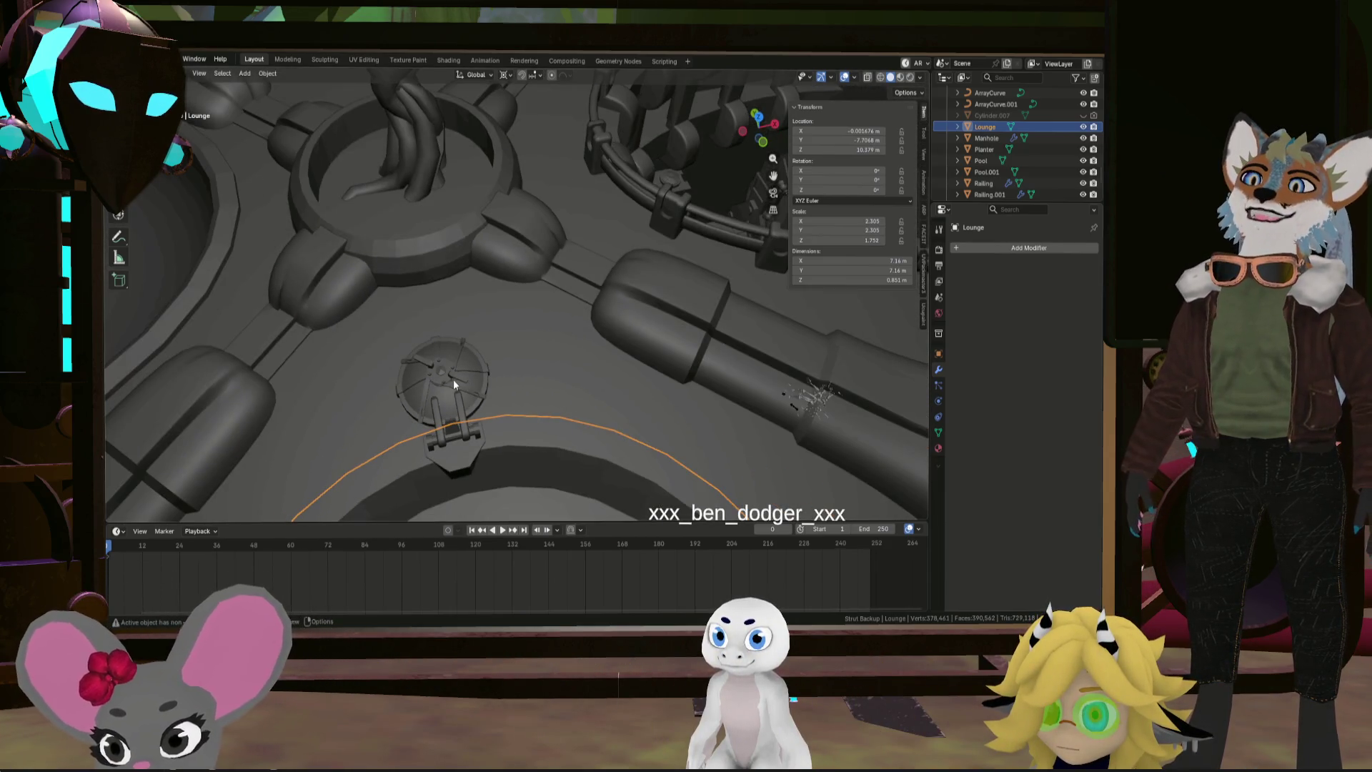
scroll(453, 384, "down", 2)
middle_click_drag(454, 384, 492, 450)
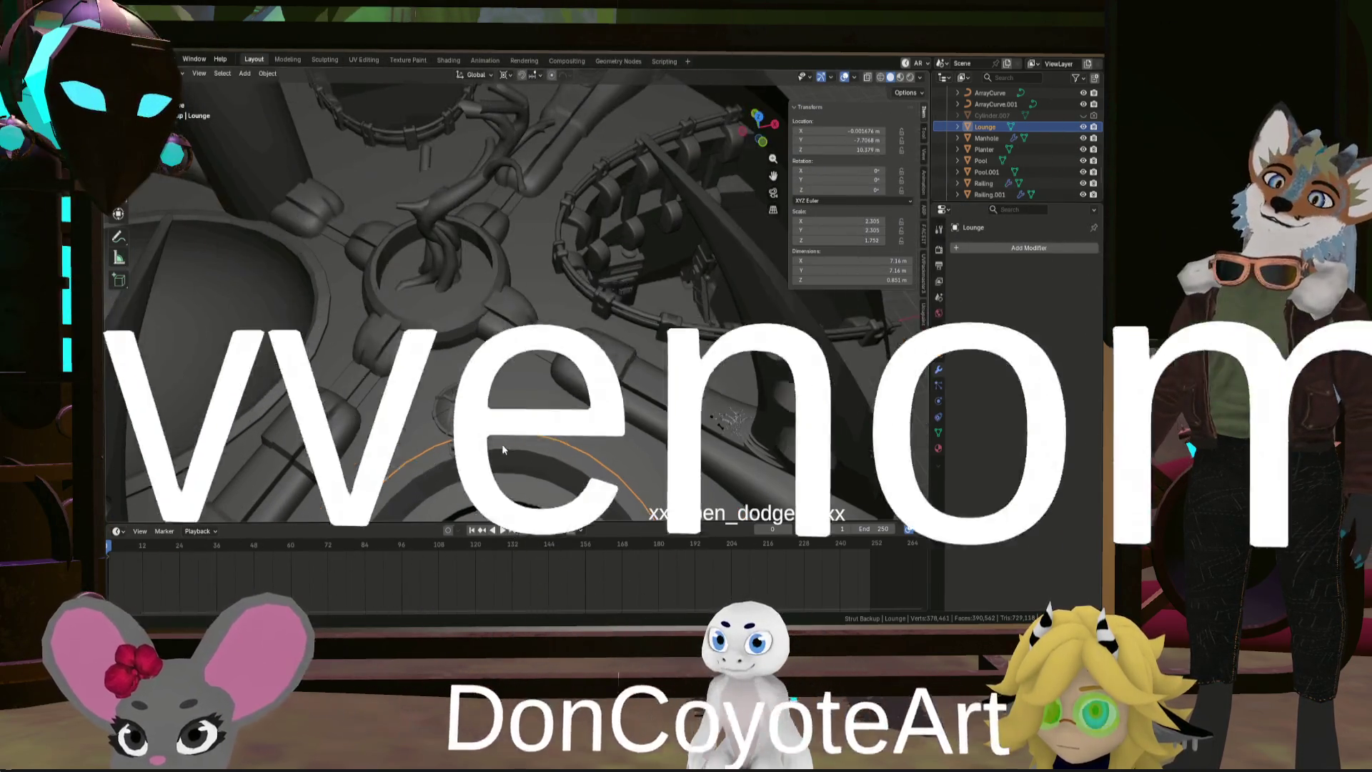
mouse_move(502, 449)
middle_mouse_down()
mouse_move(517, 355)
mouse_move(548, 349)
mouse_move(482, 381)
middle_mouse_up()
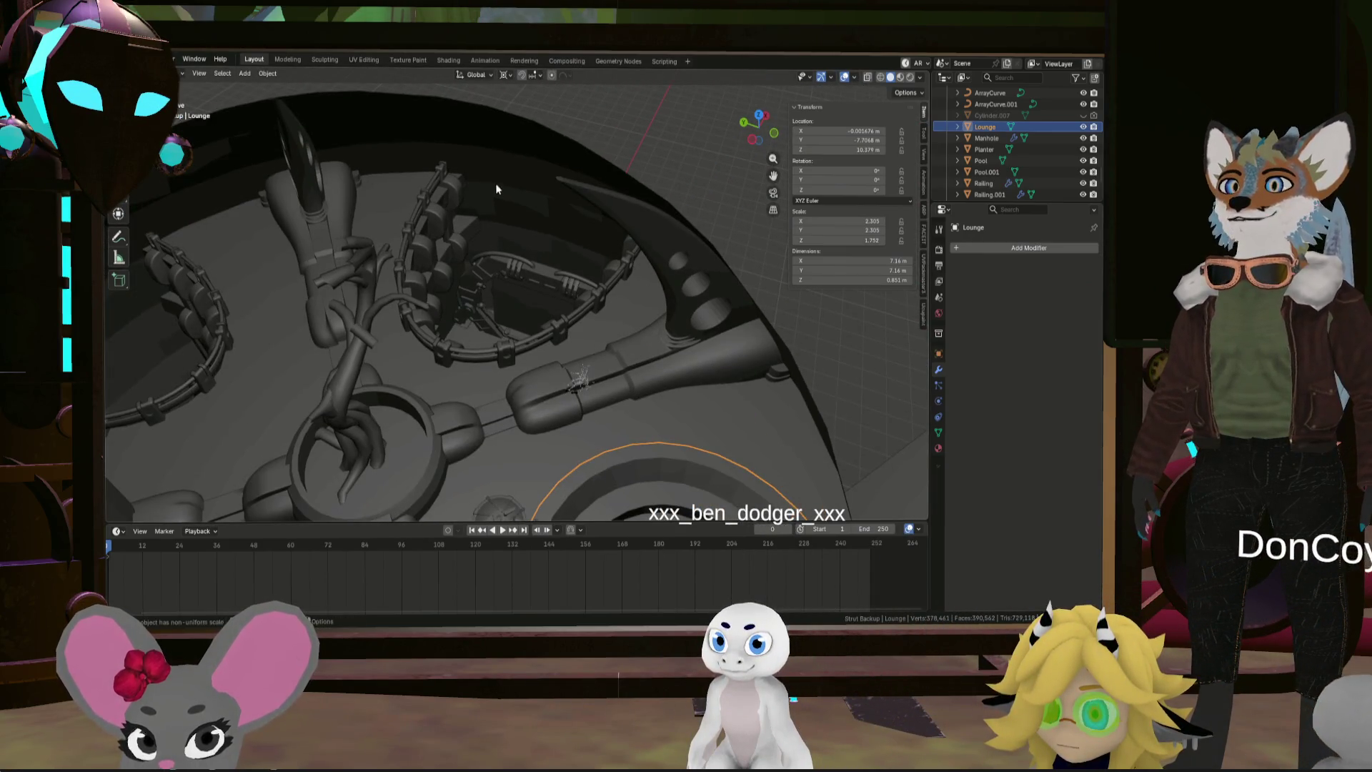
mouse_move(540, 341)
middle_mouse_down()
mouse_move(572, 298)
mouse_move(574, 267)
mouse_move(656, 266)
mouse_move(642, 268)
middle_mouse_up()
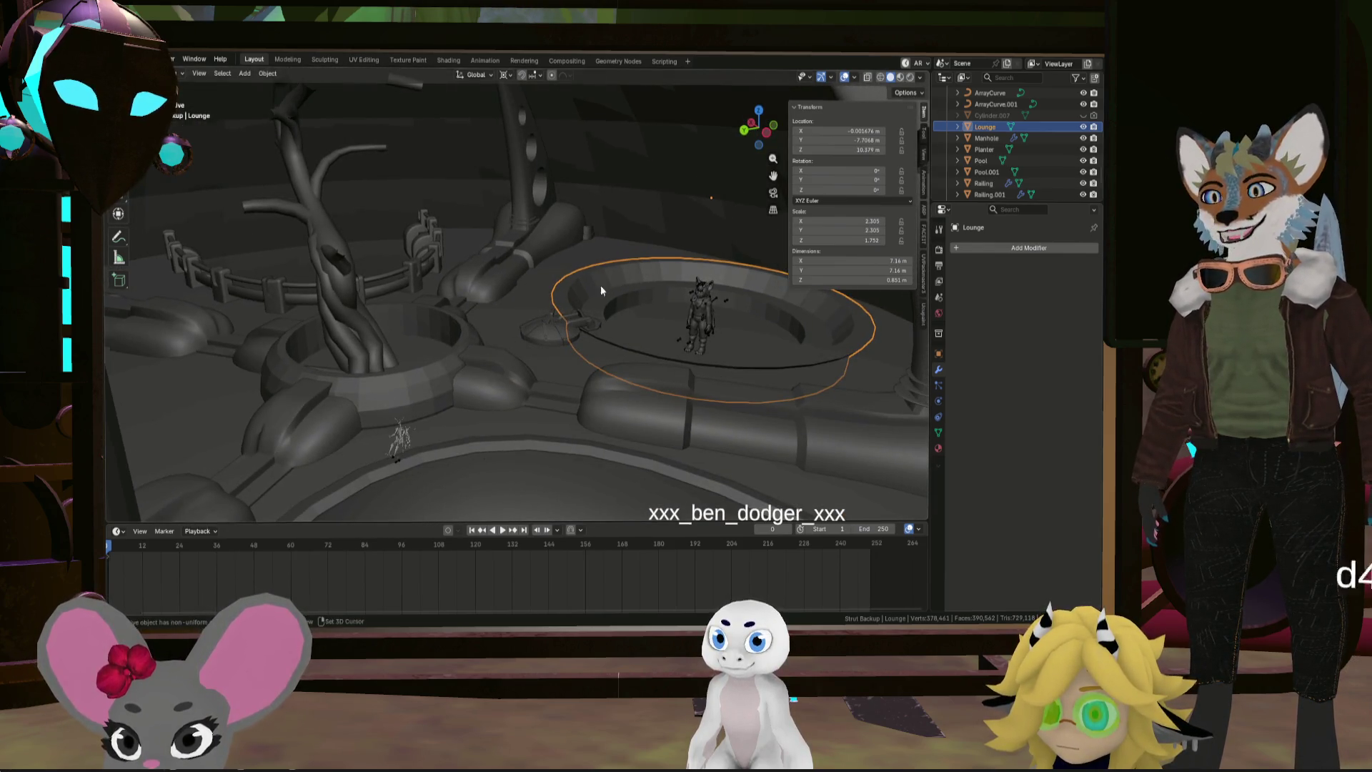
scroll(601, 286, "up", 5)
mouse_move(549, 350)
middle_mouse_down()
mouse_move(564, 353)
mouse_move(549, 382)
mouse_move(446, 380)
mouse_move(548, 360)
mouse_move(527, 420)
mouse_move(529, 369)
mouse_move(512, 437)
mouse_move(484, 433)
mouse_move(616, 332)
mouse_move(558, 377)
mouse_move(640, 342)
mouse_move(543, 334)
mouse_move(481, 355)
mouse_move(526, 358)
mouse_move(500, 384)
mouse_move(512, 353)
mouse_move(531, 390)
middle_mouse_up()
scroll(429, 375, "down", 3)
scroll(490, 430, "down", 5)
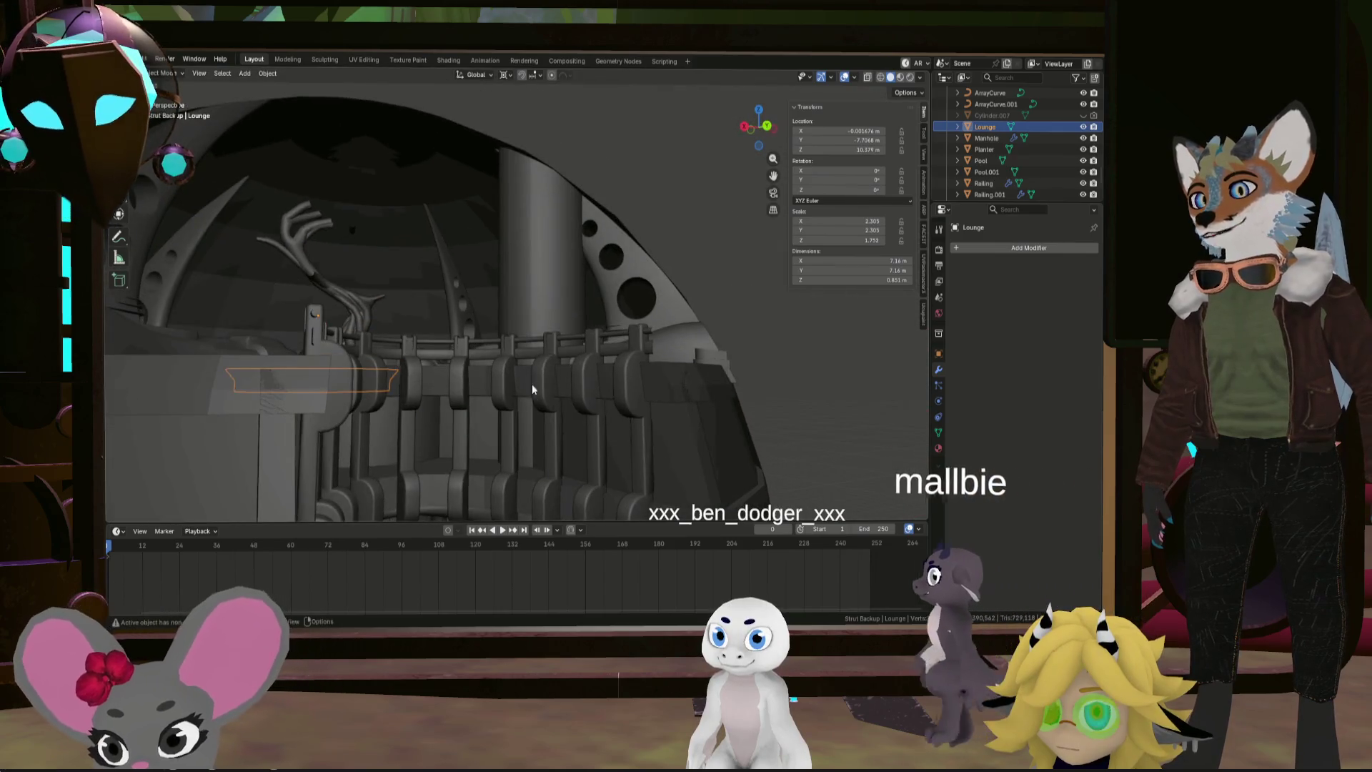
middle_click_drag(607, 458, 469, 445)
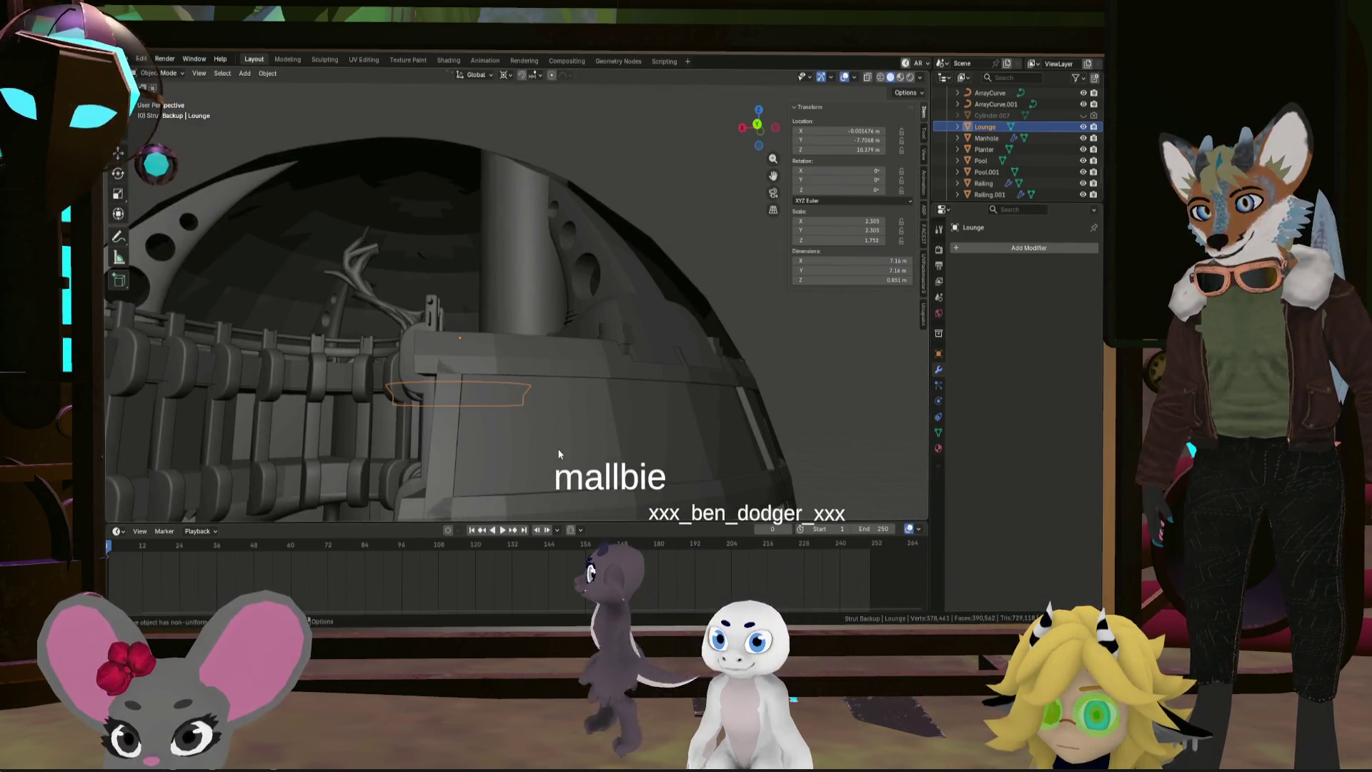
mouse_move(559, 454)
middle_mouse_down()
mouse_move(628, 454)
mouse_move(469, 416)
mouse_move(671, 405)
mouse_move(388, 443)
mouse_move(444, 428)
mouse_move(456, 399)
mouse_move(429, 412)
mouse_move(475, 380)
mouse_move(542, 368)
mouse_move(615, 398)
mouse_move(613, 354)
mouse_move(589, 378)
mouse_move(592, 436)
mouse_move(503, 292)
mouse_move(521, 255)
mouse_move(519, 305)
mouse_move(435, 253)
mouse_move(529, 254)
mouse_move(522, 229)
mouse_move(592, 247)
middle_mouse_up()
Duplicate the Manhole and lower the copy about 2 m along Z
left_click(529, 254)
key("shift+d")
right_click(532, 245)
key("g")
key("z")
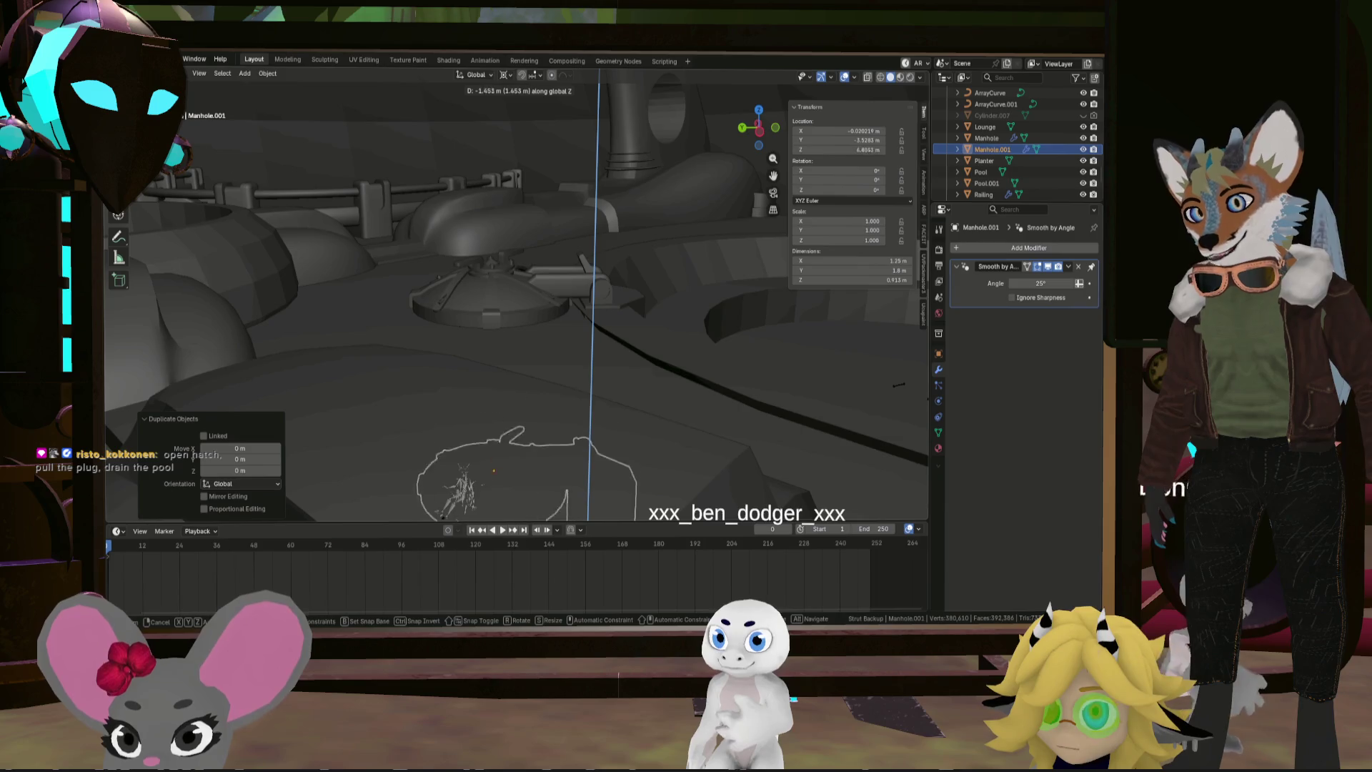
left_click(534, 322)
mouse_move(485, 277)
middle_mouse_down("shift")
mouse_move(502, 100)
mouse_move(534, 493)
mouse_move(529, 406)
middle_mouse_up("shift")
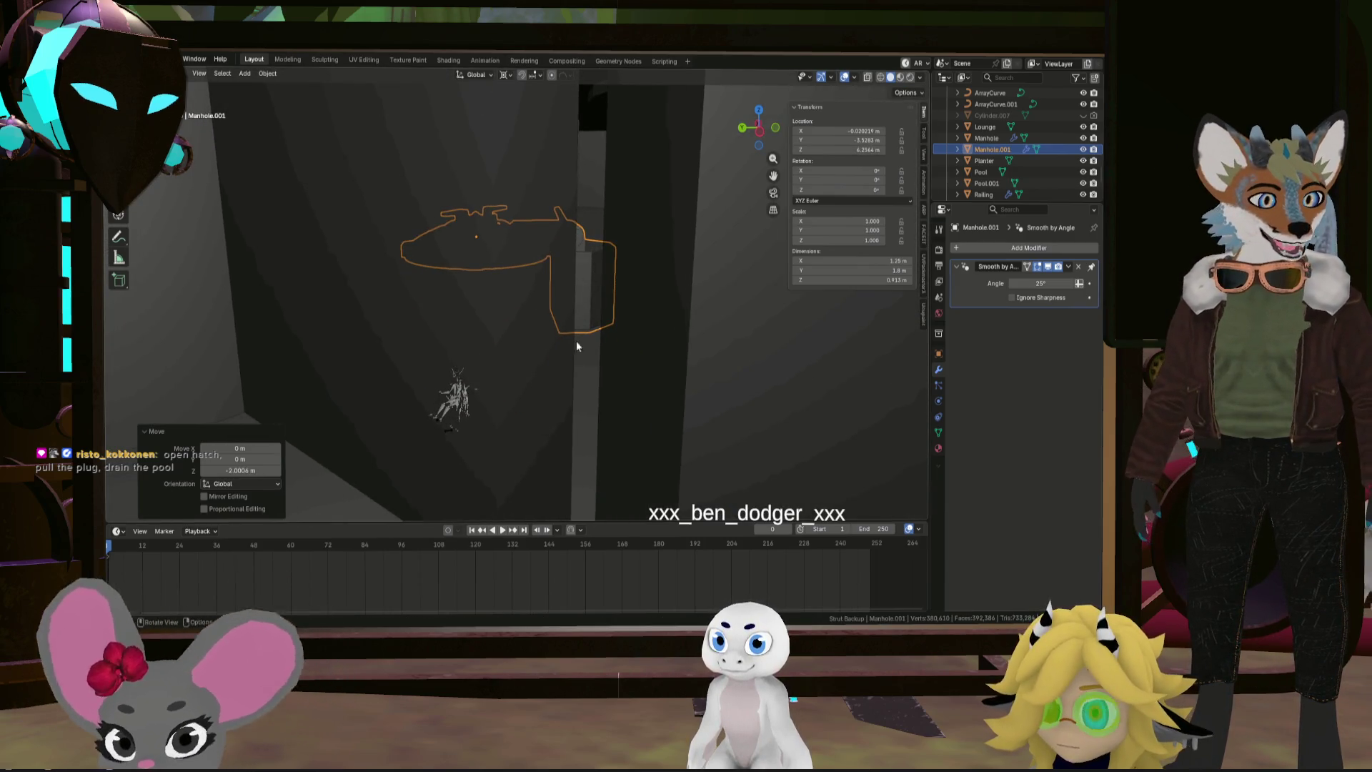
mouse_move(542, 336)
middle_mouse_down("shift")
mouse_move(508, 433)
mouse_move(551, 383)
middle_mouse_up("shift")
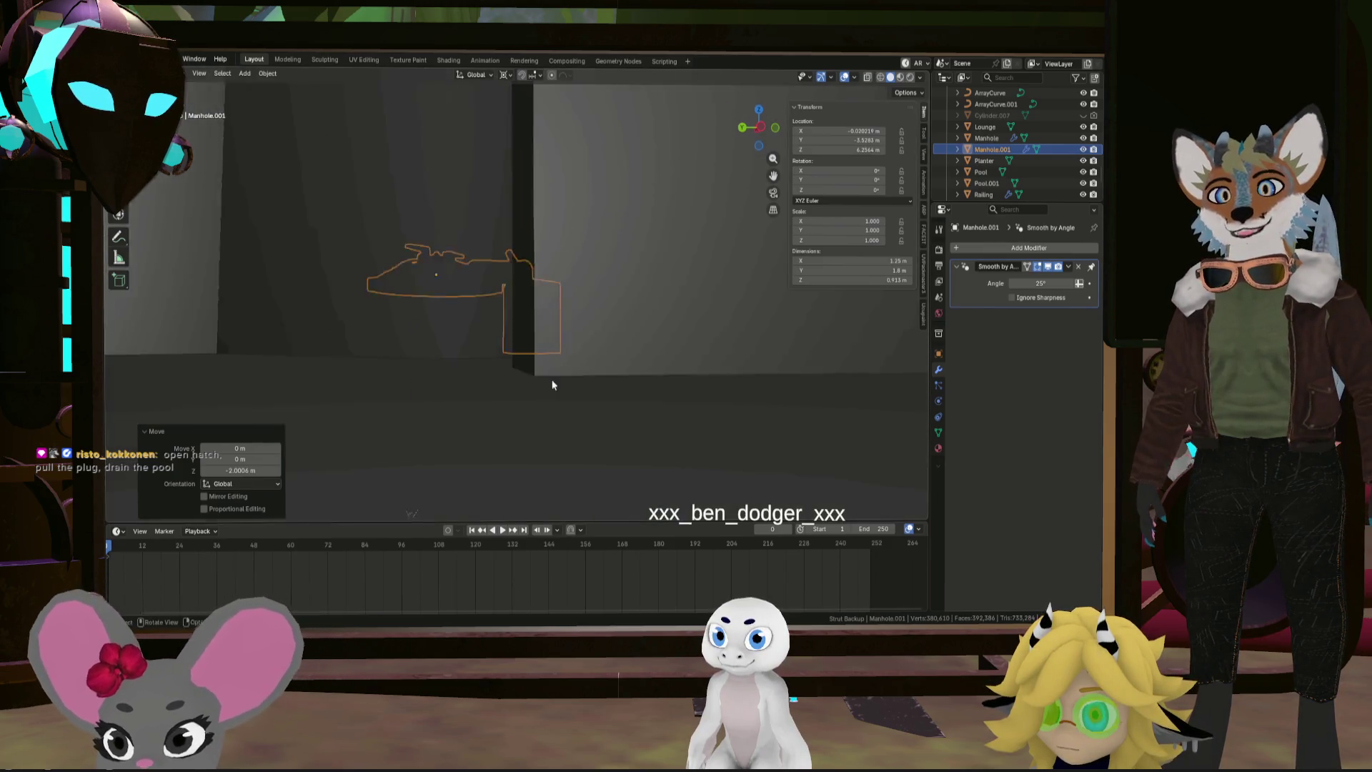
mouse_move(632, 483)
middle_mouse_down()
mouse_move(569, 113)
mouse_move(620, 369)
middle_mouse_up()
mouse_move(661, 394)
middle_mouse_down()
mouse_move(268, 235)
mouse_move(488, 324)
mouse_move(659, 349)
mouse_move(362, 397)
mouse_move(238, 306)
mouse_move(680, 328)
mouse_move(665, 261)
mouse_move(647, 315)
middle_mouse_up()
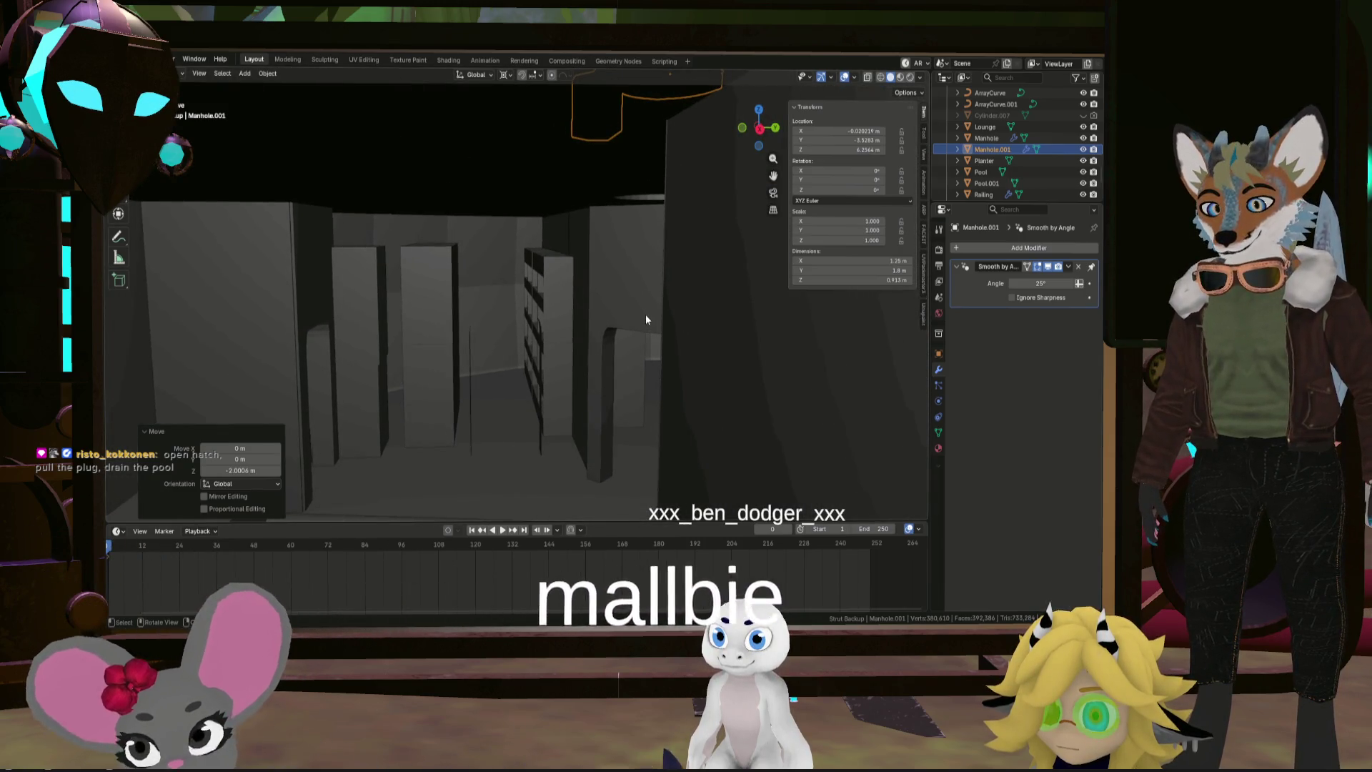
Try flipping the copy 180° around Y, then undo that flip
key("r")
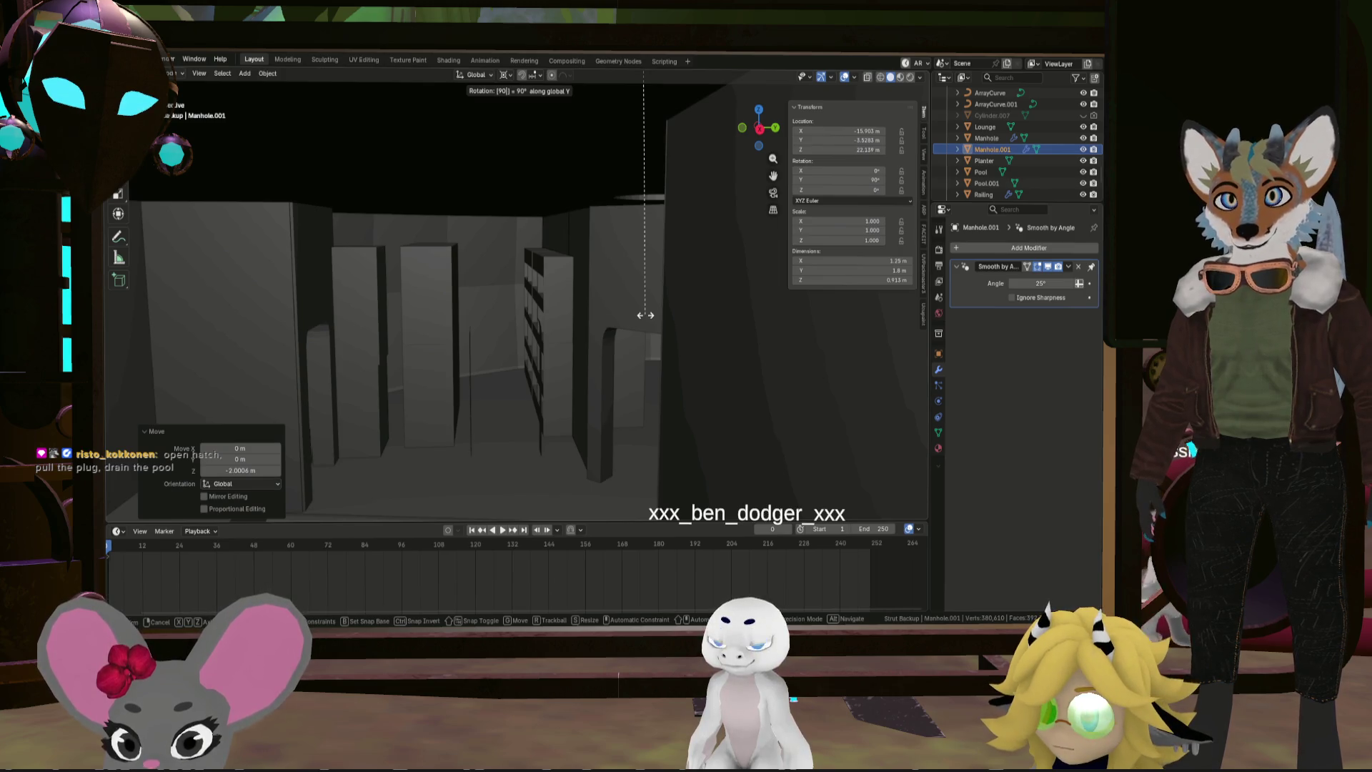
key("r")
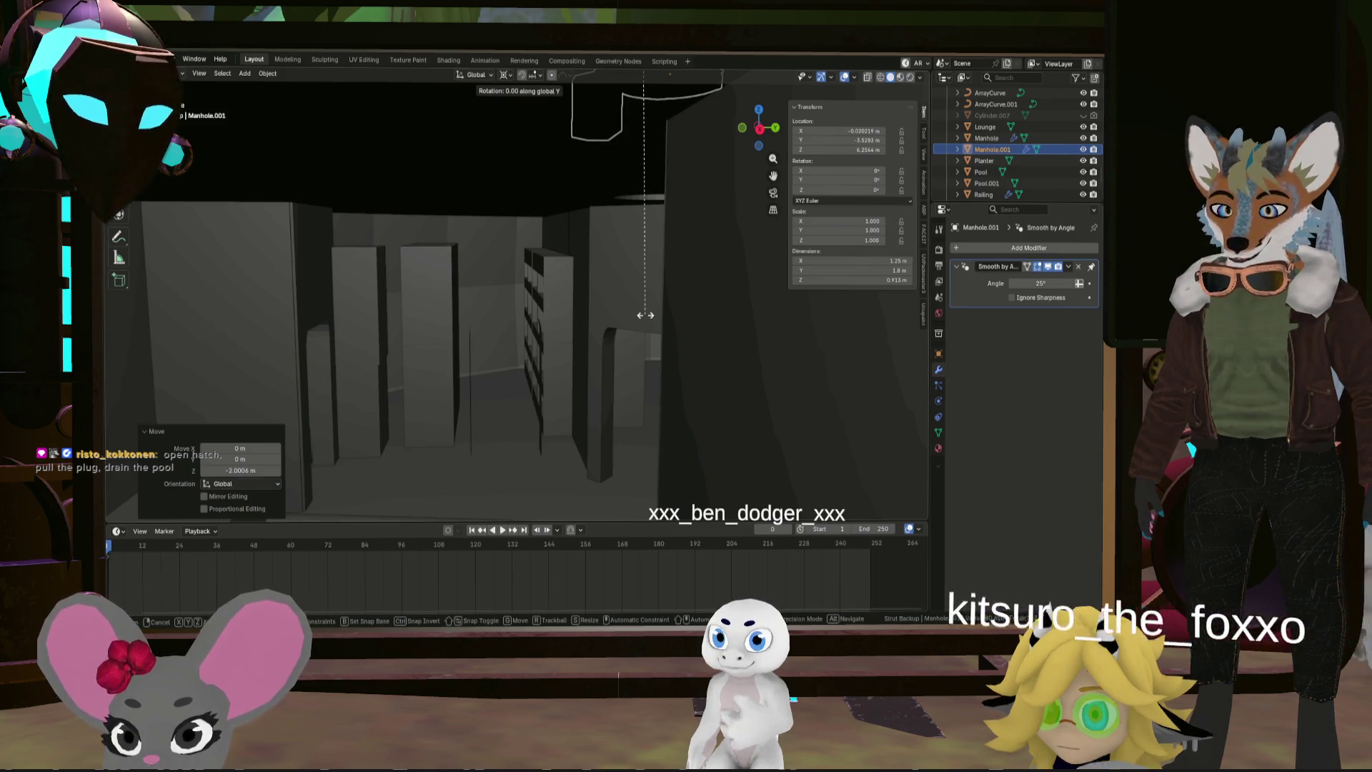
key("8")
key("0")
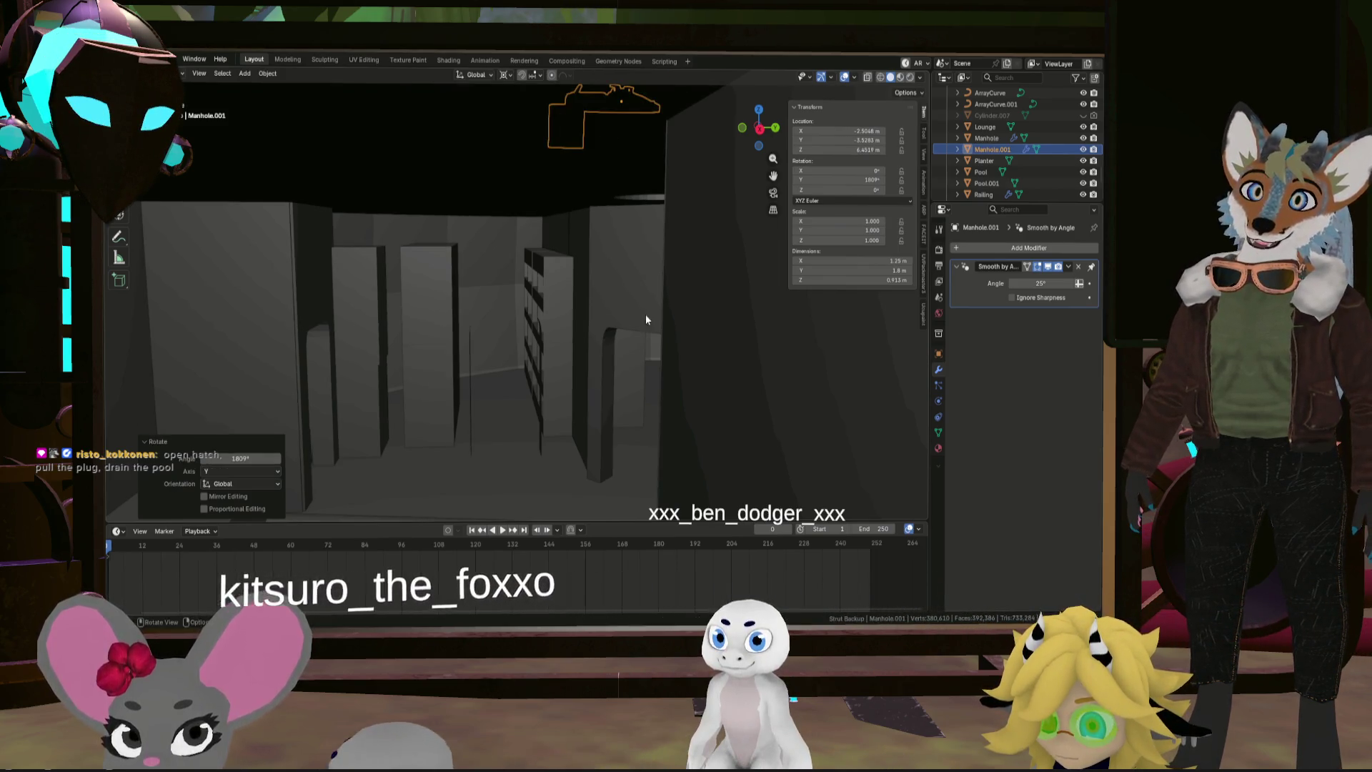
key("Return")
mouse_move(615, 271)
middle_mouse_down()
mouse_move(731, 297)
mouse_move(735, 272)
mouse_move(717, 275)
mouse_move(769, 243)
mouse_move(465, 362)
mouse_move(642, 284)
mouse_move(640, 265)
mouse_move(529, 443)
mouse_move(636, 376)
mouse_move(672, 417)
mouse_move(667, 405)
middle_mouse_up()
key("ctrl+z")
scroll(667, 404, "up", 3)
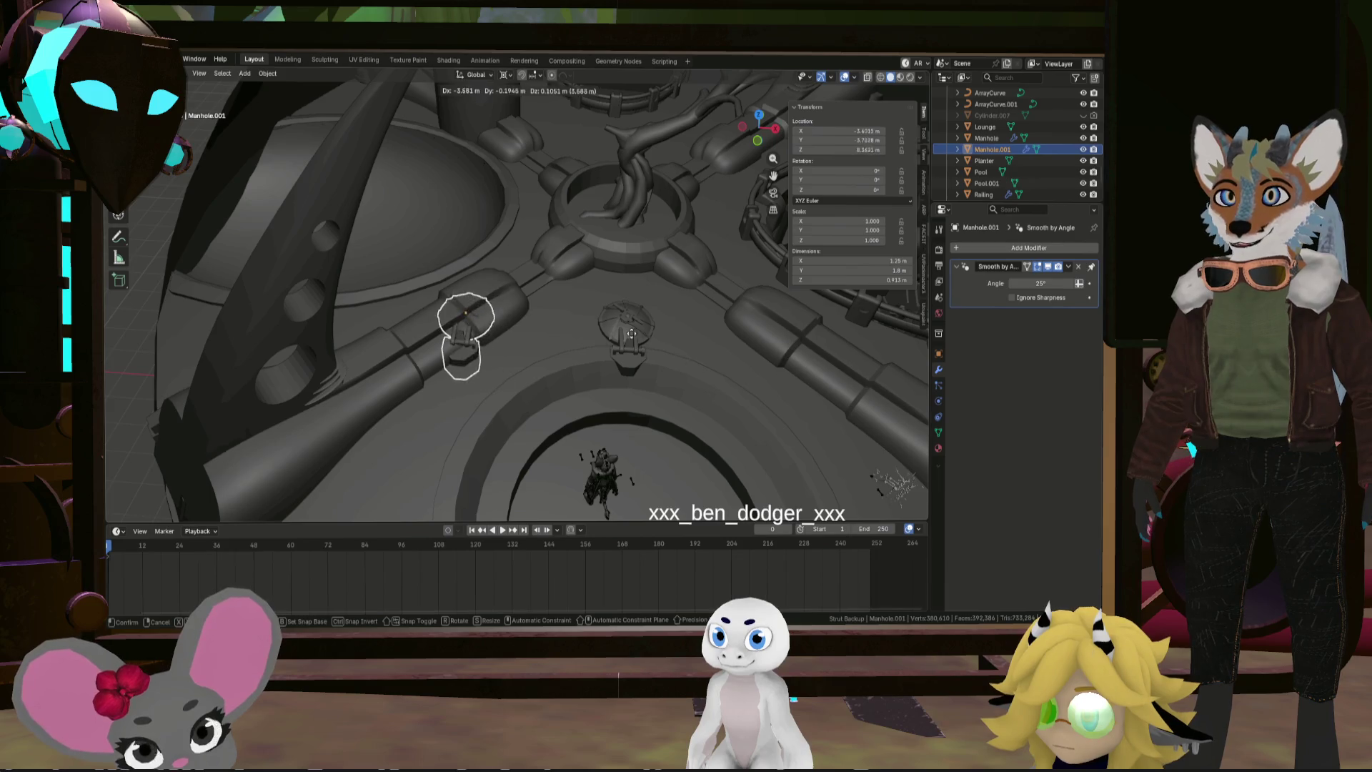
Flip the copy 180° on Y and move it down to 33.418 m below the lounge
key("r")
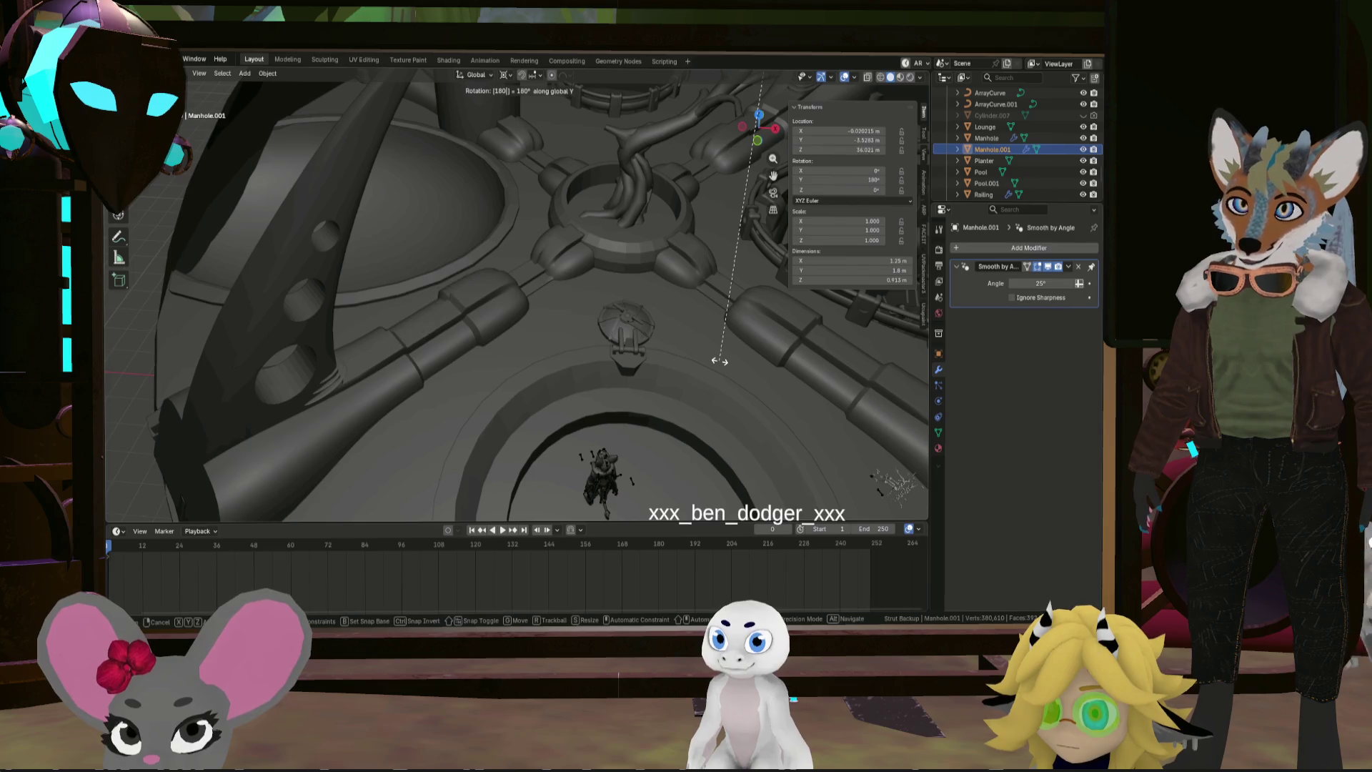
key("Return")
scroll(698, 372, "down", 5)
middle_click_drag(708, 358, 795, 307)
middle_click_drag(784, 374, 670, 353, "shift")
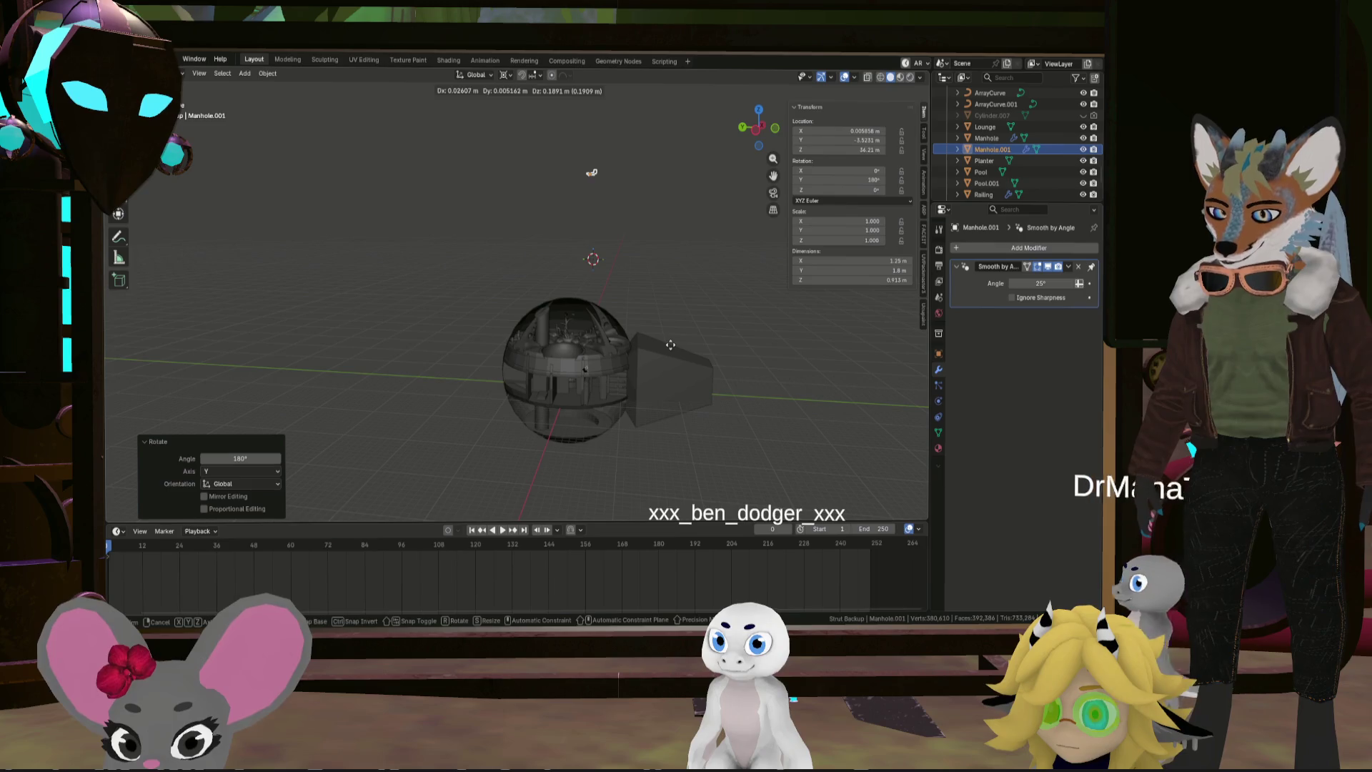
left_click(662, 84)
scroll(557, 429, "up", 5)
mouse_move(556, 428)
middle_mouse_down()
mouse_move(586, 444)
mouse_move(573, 229)
mouse_move(608, 302)
mouse_move(653, 319)
mouse_move(606, 282)
mouse_move(725, 315)
mouse_move(617, 311)
mouse_move(577, 295)
mouse_move(711, 303)
mouse_move(597, 281)
mouse_move(712, 294)
mouse_move(636, 339)
mouse_move(795, 353)
mouse_move(648, 370)
mouse_move(555, 363)
mouse_move(620, 370)
middle_mouse_up()
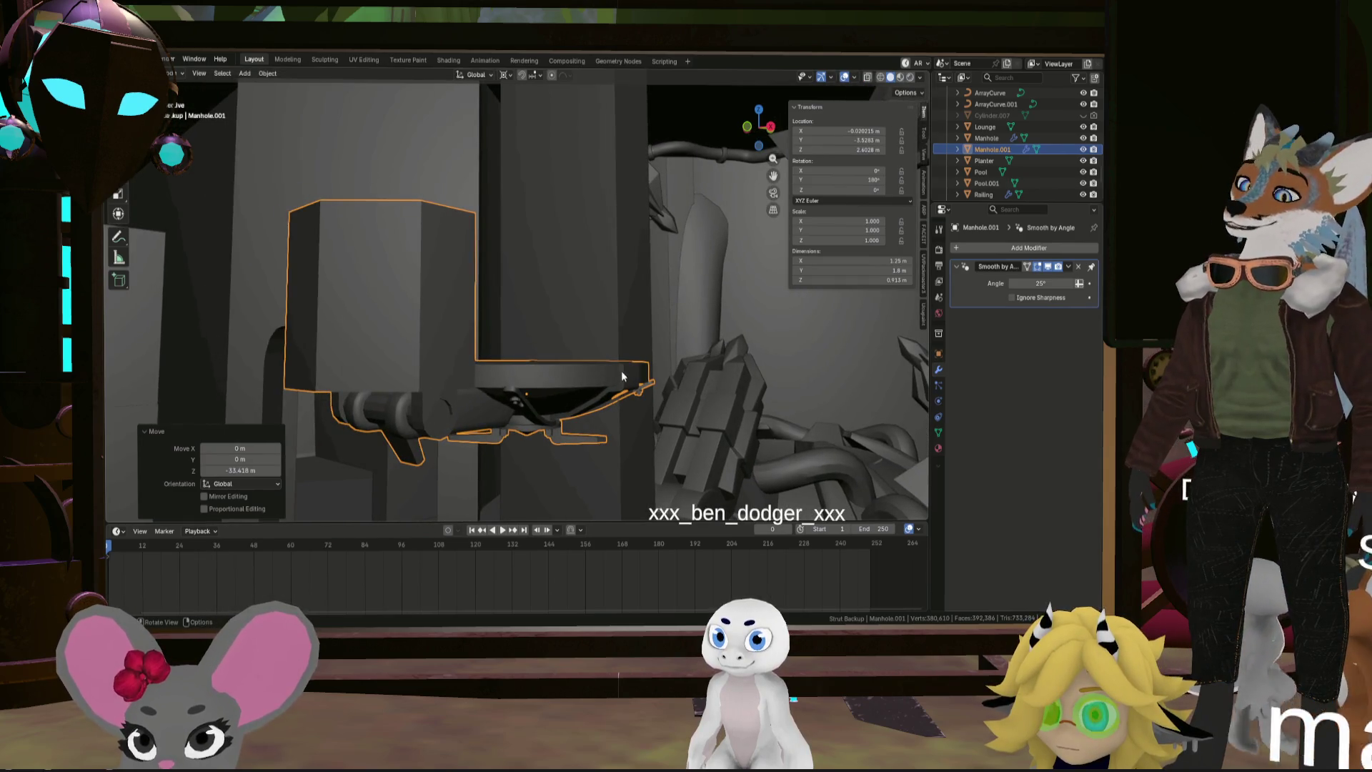
Raise Manhole.001 along Z by about 1.47 m, then another 0.68 m
key("g")
key("z")
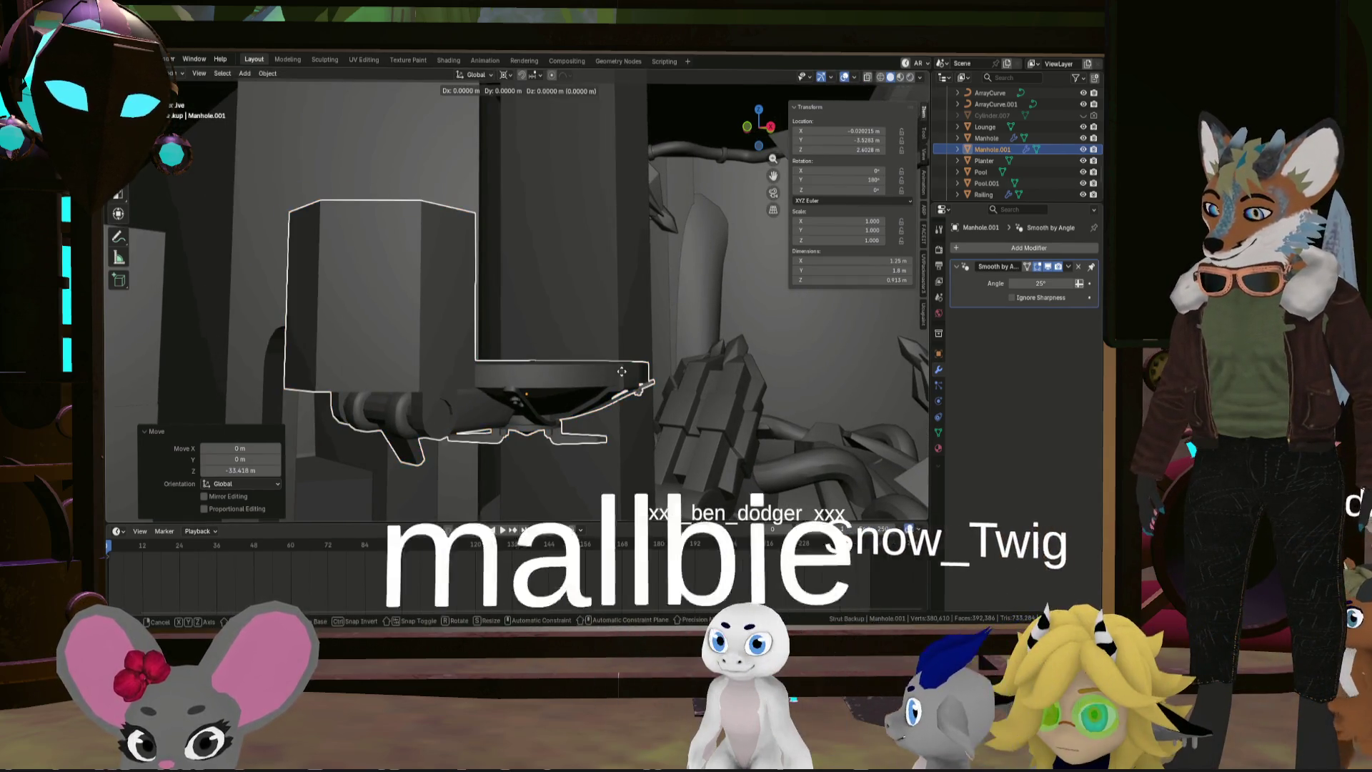
left_click(573, 208)
mouse_move(574, 207)
middle_mouse_down()
mouse_move(593, 455)
mouse_move(625, 452)
middle_mouse_up()
key("g")
key("z")
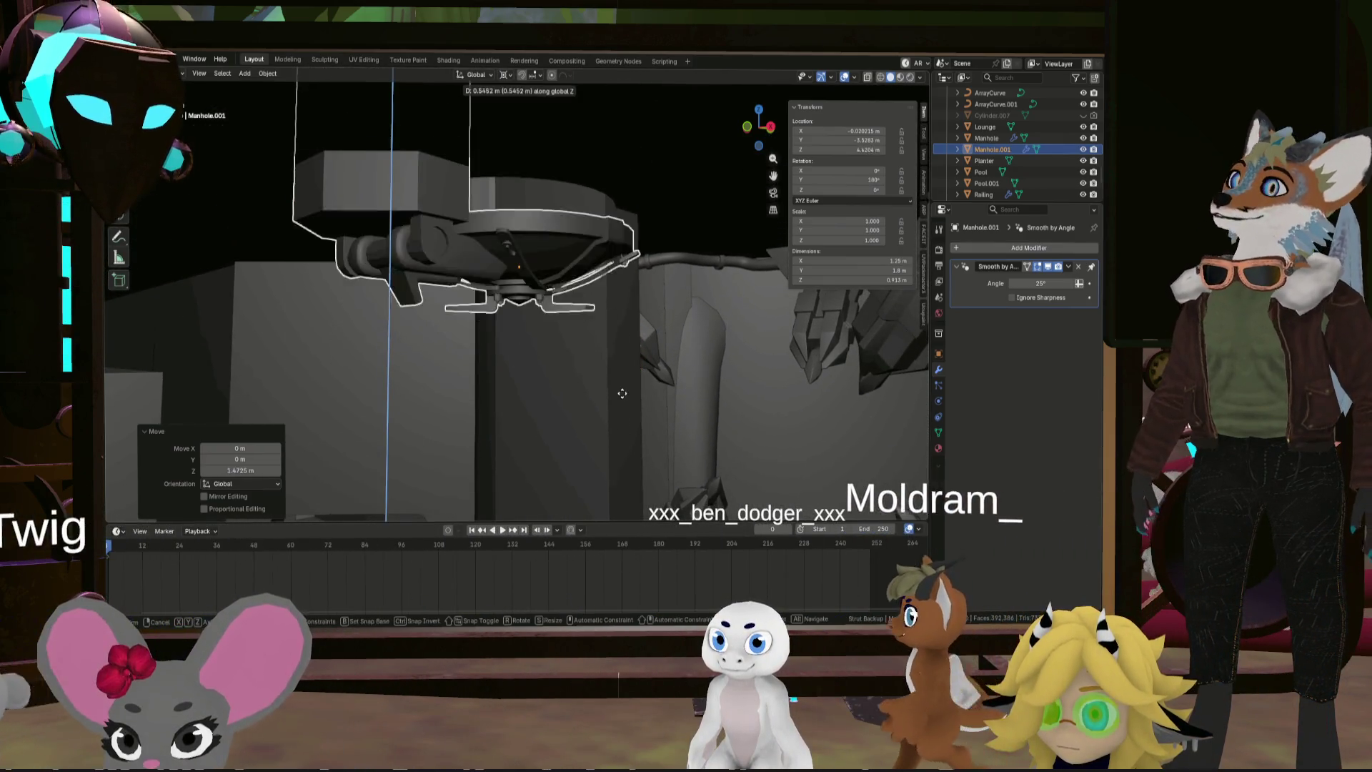
left_click(621, 379)
mouse_move(621, 379)
middle_mouse_down()
mouse_move(564, 350)
mouse_move(559, 371)
mouse_move(622, 404)
mouse_move(567, 129)
mouse_move(582, 496)
mouse_move(592, 159)
mouse_move(607, 323)
mouse_move(626, 340)
mouse_move(604, 310)
mouse_move(625, 325)
mouse_move(649, 228)
mouse_move(634, 389)
mouse_move(538, 458)
mouse_move(577, 399)
mouse_move(564, 425)
mouse_move(580, 357)
mouse_move(507, 336)
mouse_move(544, 340)
mouse_move(578, 431)
middle_mouse_up()
Delete the tall pillar Cube.039 and reselect Manhole.001
left_click(636, 413)
key("shift+q")
left_click(676, 319)
mouse_move(632, 366)
middle_mouse_down()
mouse_move(522, 255)
mouse_move(478, 263)
middle_mouse_up()
left_click(347, 229)
mouse_move(347, 229)
middle_mouse_down()
mouse_move(419, 243)
mouse_move(449, 326)
mouse_move(456, 416)
mouse_move(450, 373)
mouse_move(422, 349)
mouse_move(465, 332)
mouse_move(489, 356)
mouse_move(489, 388)
mouse_move(321, 364)
mouse_move(354, 370)
mouse_move(308, 392)
mouse_move(460, 397)
mouse_move(428, 379)
mouse_move(612, 355)
mouse_move(619, 340)
mouse_move(608, 364)
mouse_move(638, 377)
mouse_move(569, 344)
mouse_move(751, 125)
middle_mouse_up()
left_click_drag(751, 125, 754, 123)
Switch to top view and hide the original Manhole to see the copy's outline
left_click(760, 129)
middle_click_drag(417, 292, 580, 326, "shift")
scroll(580, 326, "up", 1)
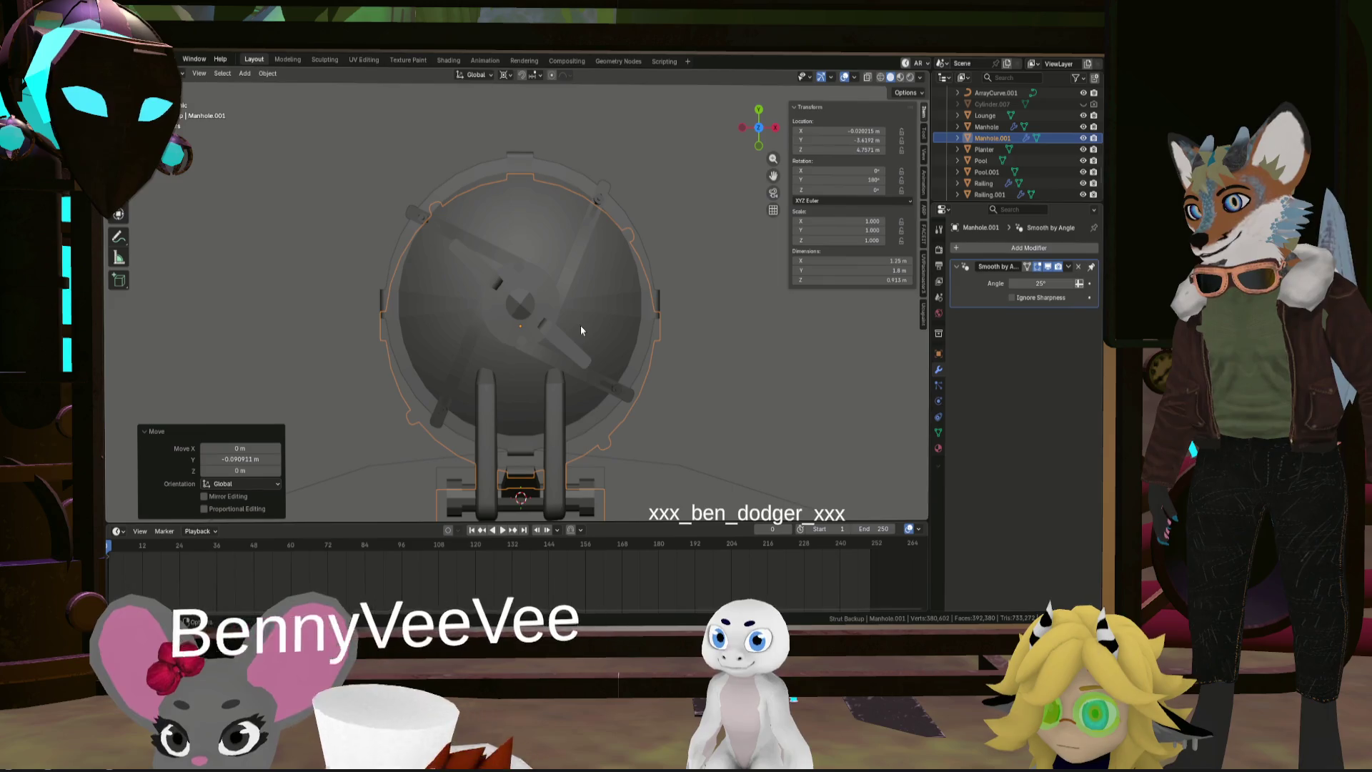
scroll(580, 326, "up", 3)
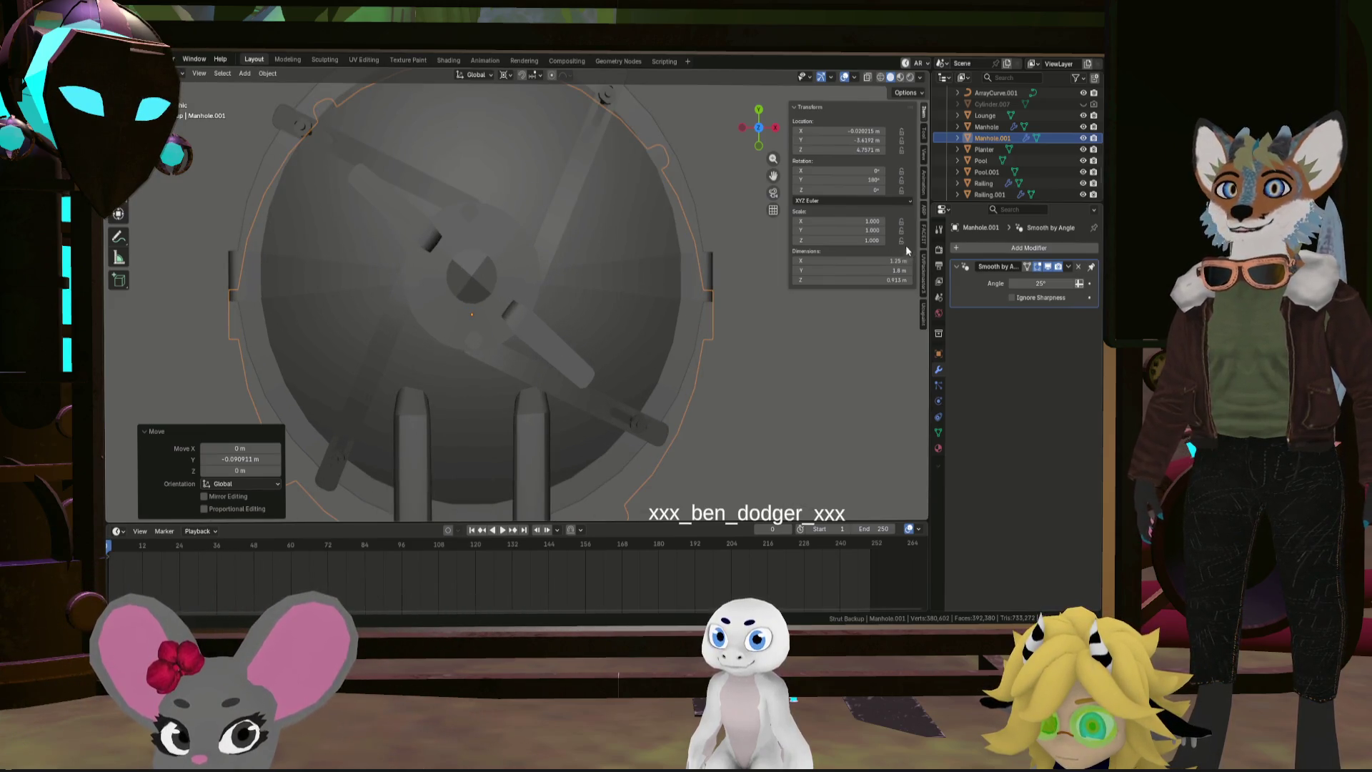
left_click(1083, 127)
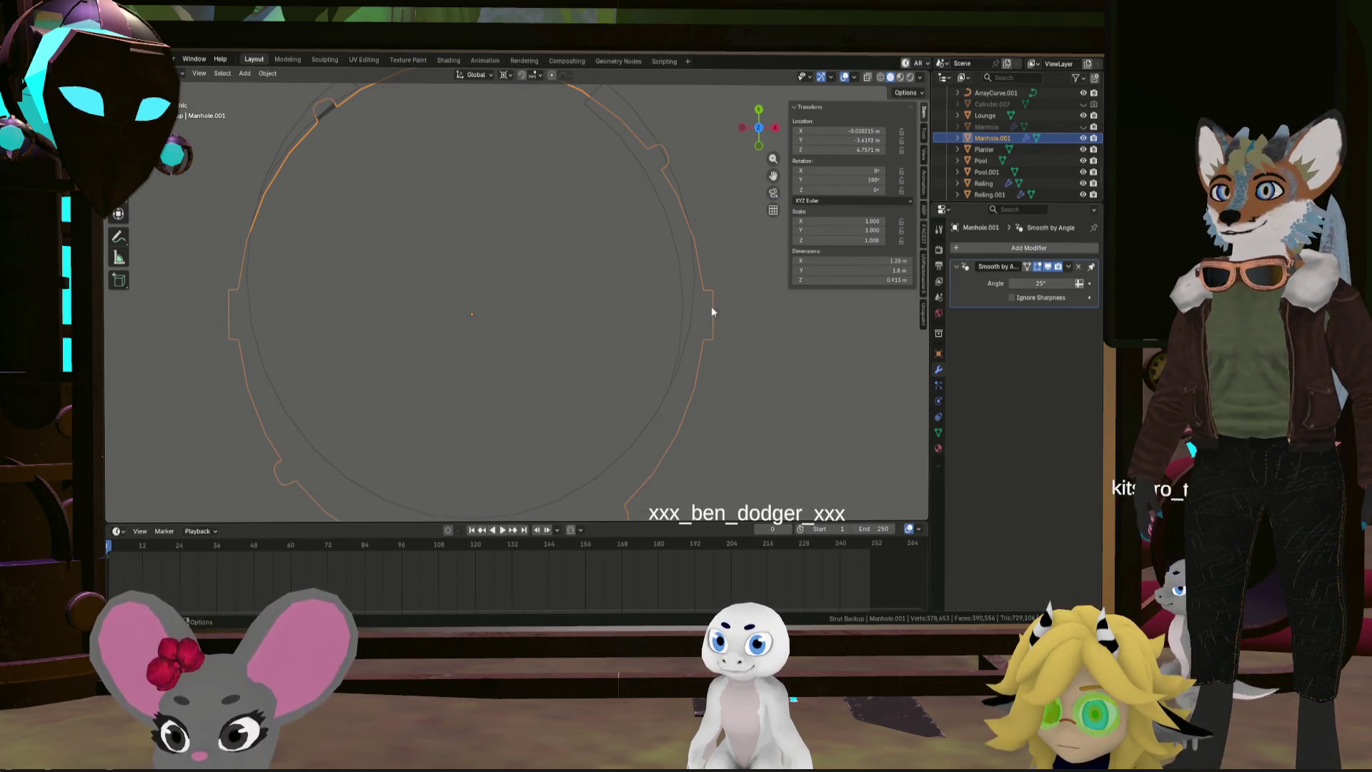
scroll(711, 368, "down", 3)
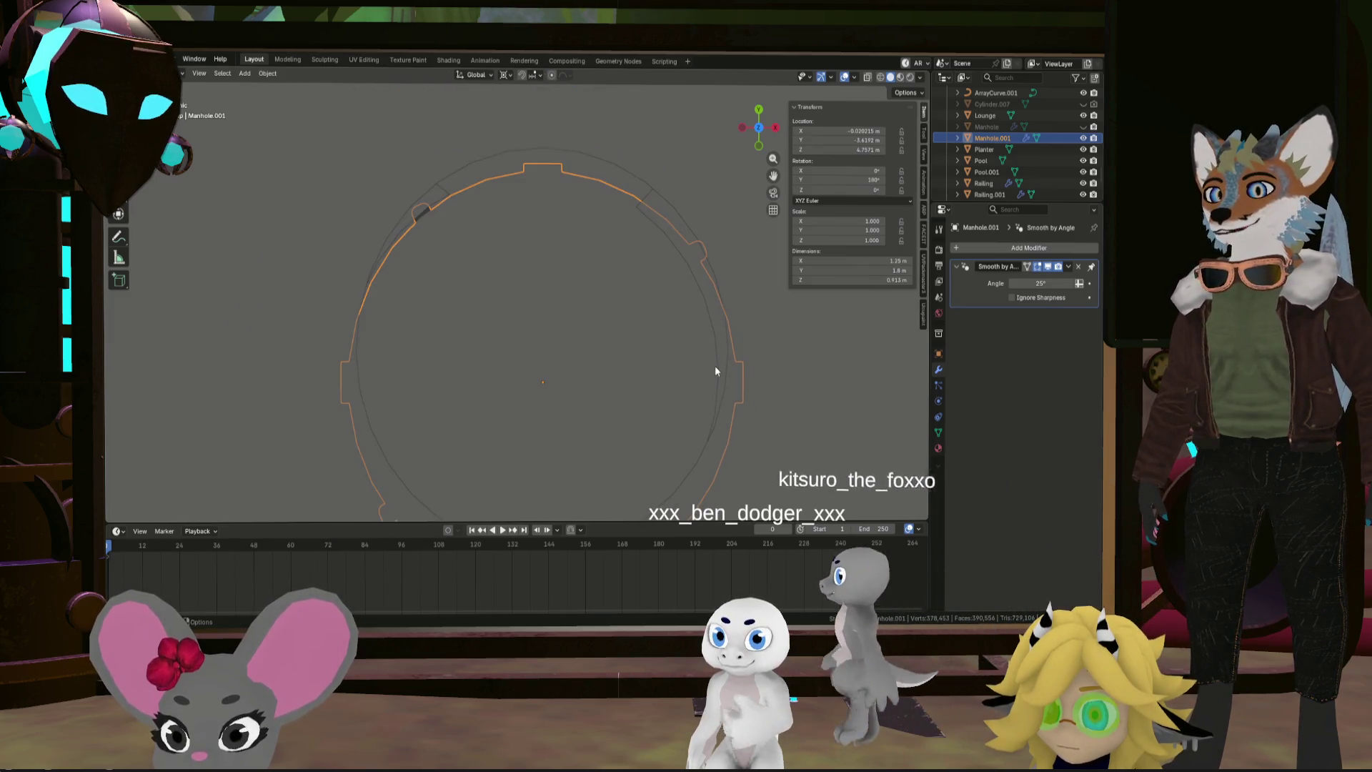
mouse_move(714, 348)
middle_mouse_down("shift")
mouse_move(705, 266)
mouse_move(697, 326)
middle_mouse_up("shift")
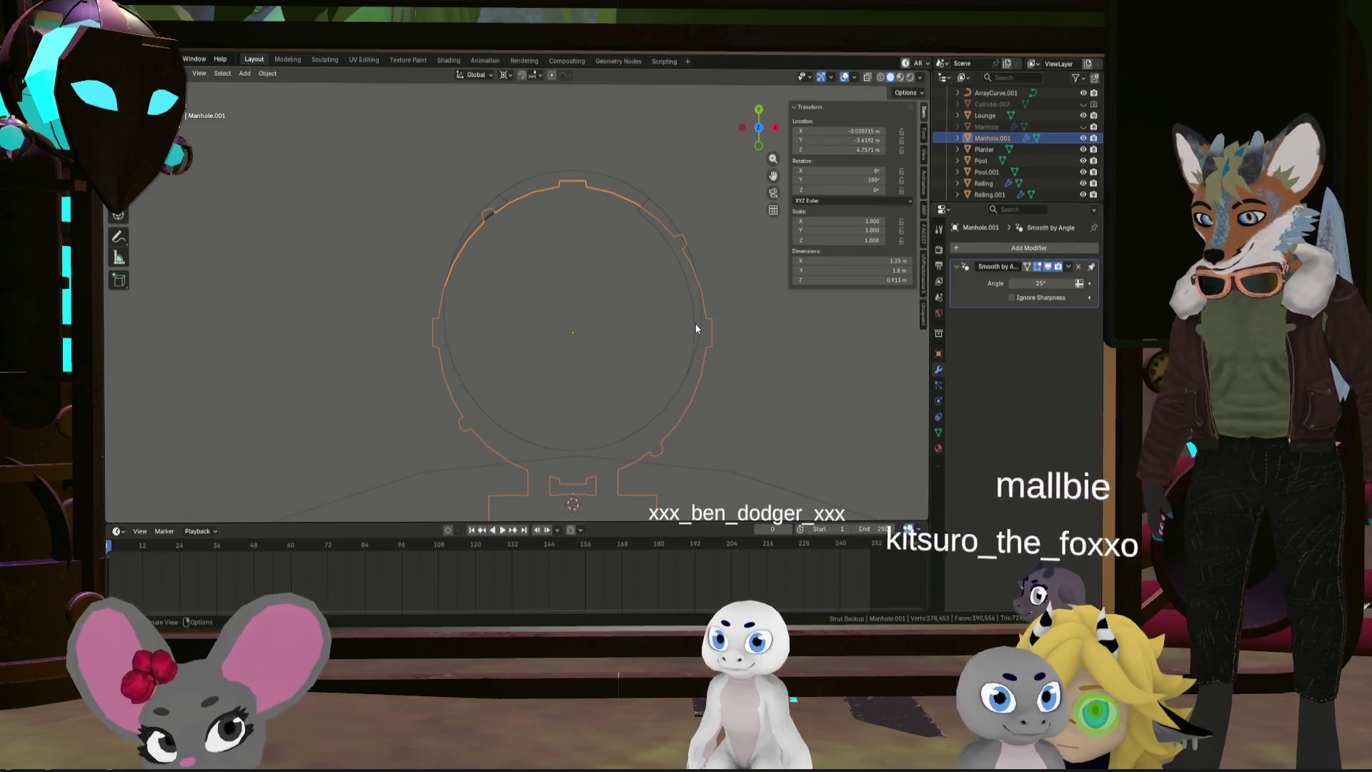
Shift Manhole.001 about 0.019 m along Y, then hide it and show the original Manhole
key("g")
key("y")
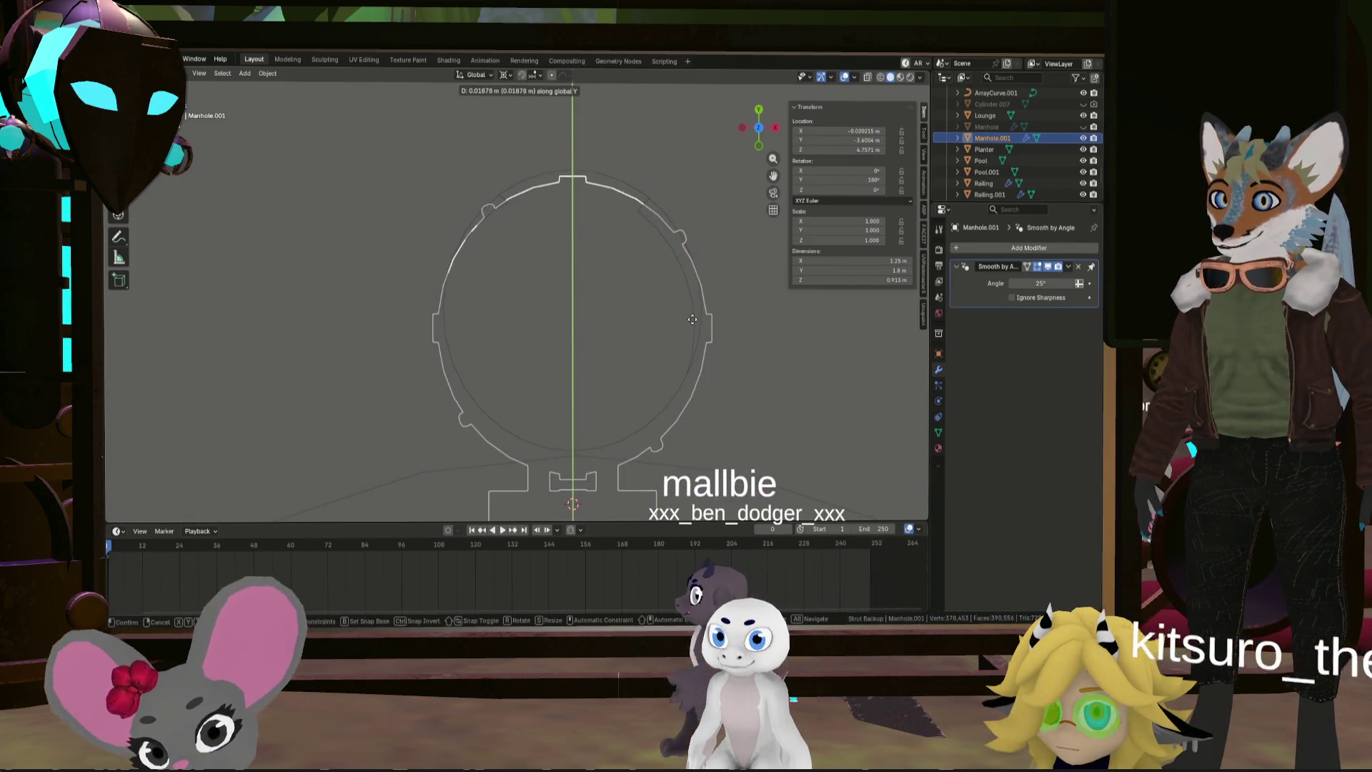
left_click(692, 320)
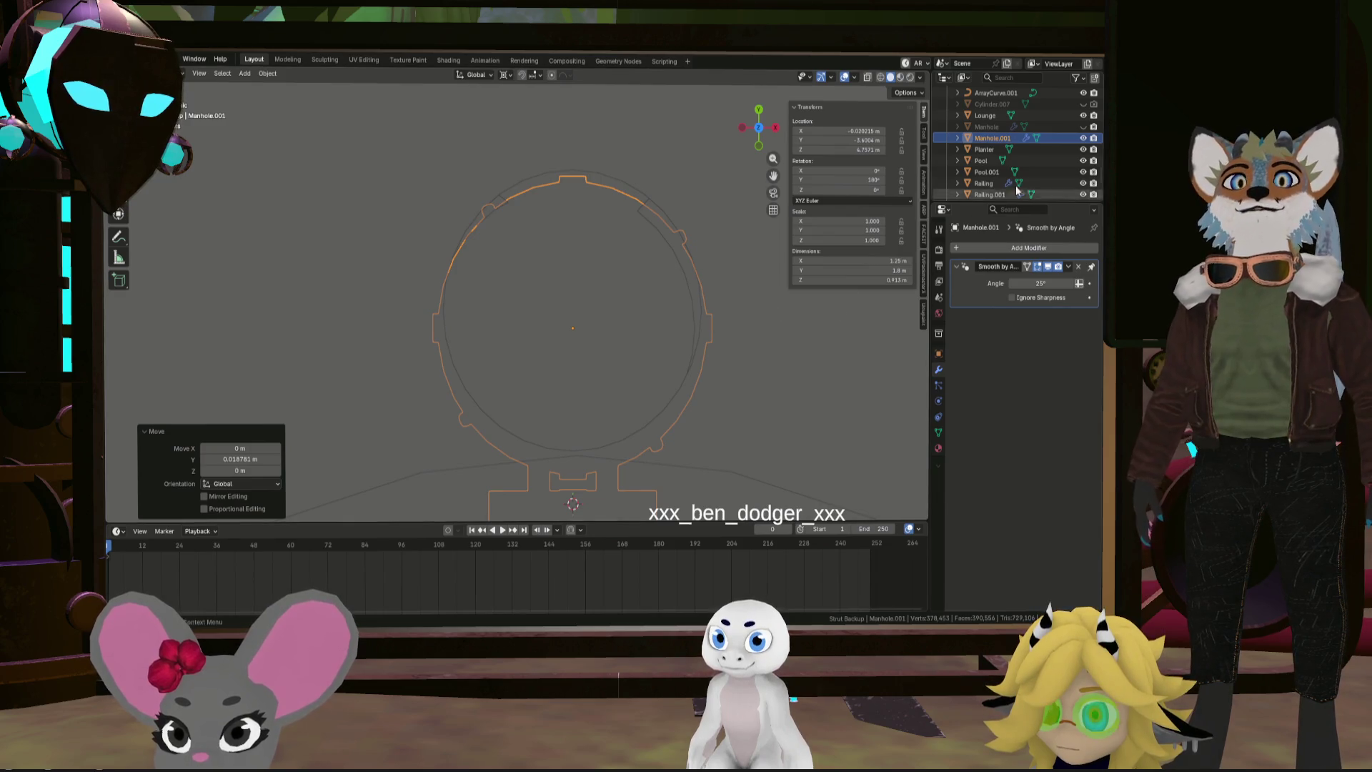
left_click(1082, 138)
left_click(1083, 126)
scroll(696, 310, "down", 3)
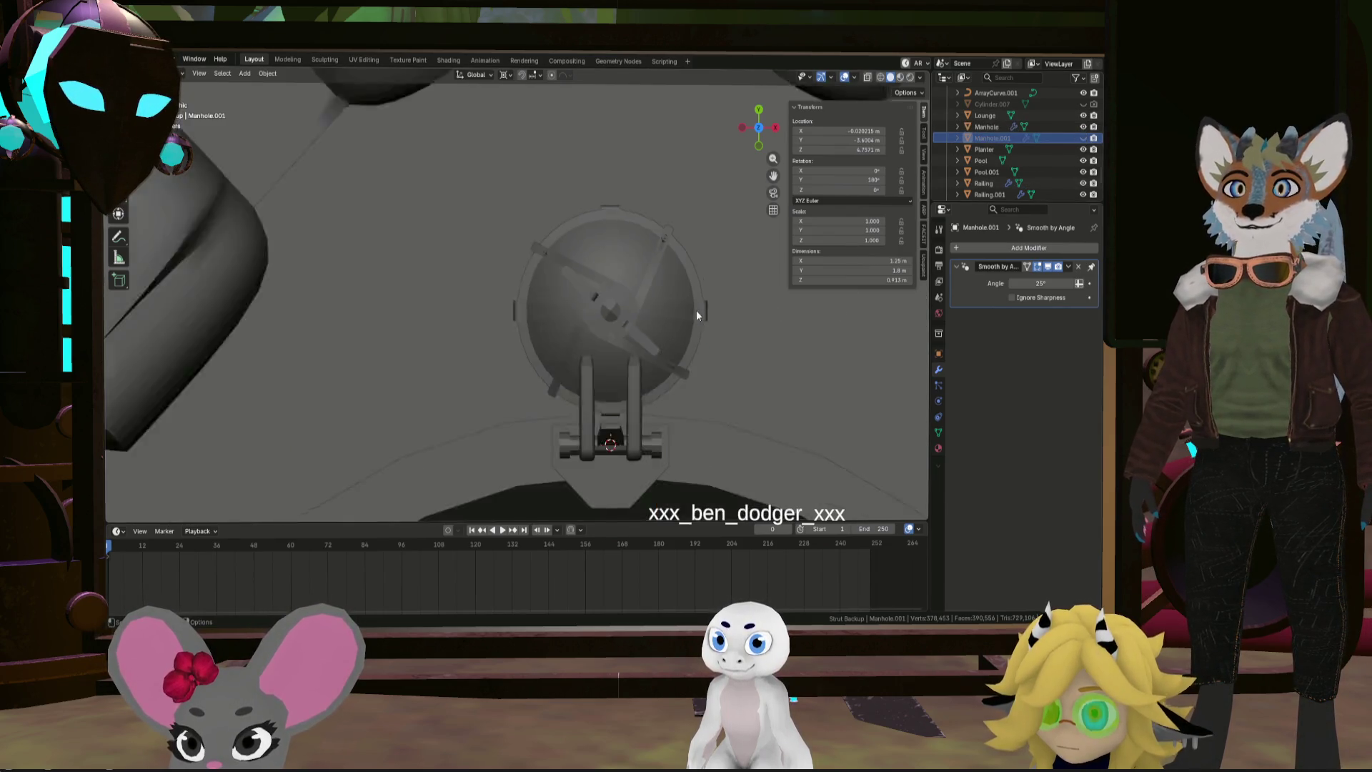
mouse_move(696, 310)
middle_mouse_down()
mouse_move(681, 336)
mouse_move(547, 233)
mouse_move(701, 316)
mouse_move(719, 294)
mouse_move(782, 350)
mouse_move(653, 353)
mouse_move(712, 329)
mouse_move(728, 339)
mouse_move(642, 220)
mouse_move(646, 273)
mouse_move(680, 235)
mouse_move(504, 389)
mouse_move(508, 367)
mouse_move(256, 390)
mouse_move(413, 346)
mouse_move(335, 354)
mouse_move(586, 366)
mouse_move(381, 309)
mouse_move(515, 368)
mouse_move(442, 316)
mouse_move(530, 337)
mouse_move(522, 321)
mouse_move(536, 417)
mouse_move(528, 291)
mouse_move(526, 324)
mouse_move(542, 314)
mouse_move(547, 223)
mouse_move(552, 362)
mouse_move(536, 368)
mouse_move(600, 376)
middle_mouse_up()
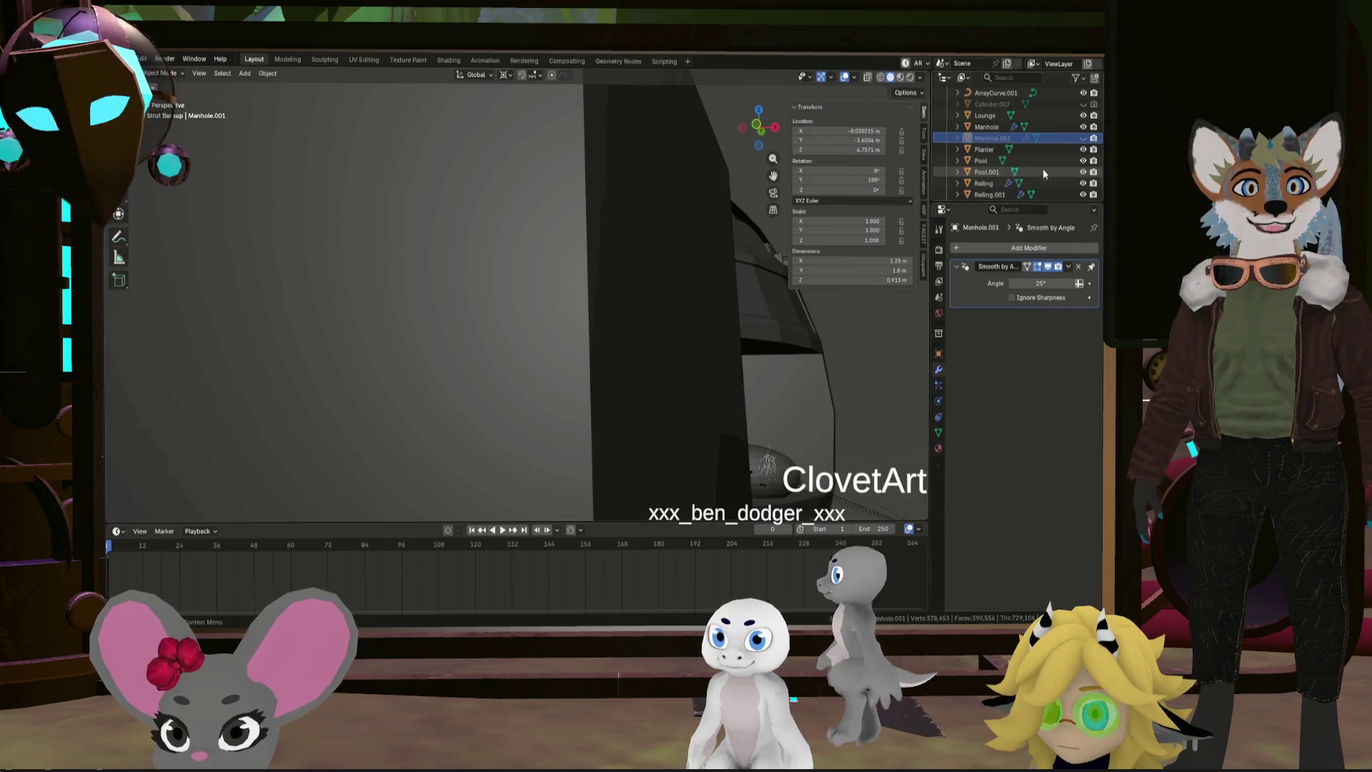
mouse_move(751, 300)
middle_mouse_down()
mouse_move(667, 323)
mouse_move(496, 300)
mouse_move(608, 336)
mouse_move(555, 346)
mouse_move(479, 318)
mouse_move(452, 282)
mouse_move(500, 360)
mouse_move(491, 329)
mouse_move(528, 362)
mouse_move(509, 342)
mouse_move(516, 351)
mouse_move(518, 329)
mouse_move(529, 349)
mouse_move(459, 311)
mouse_move(422, 319)
mouse_move(480, 341)
mouse_move(521, 418)
mouse_move(520, 480)
mouse_move(619, 55)
mouse_move(598, 152)
mouse_move(577, 153)
mouse_move(670, 173)
mouse_move(636, 159)
mouse_move(685, 123)
mouse_move(556, 333)
mouse_move(623, 306)
mouse_move(525, 286)
mouse_move(777, 373)
middle_mouse_up()
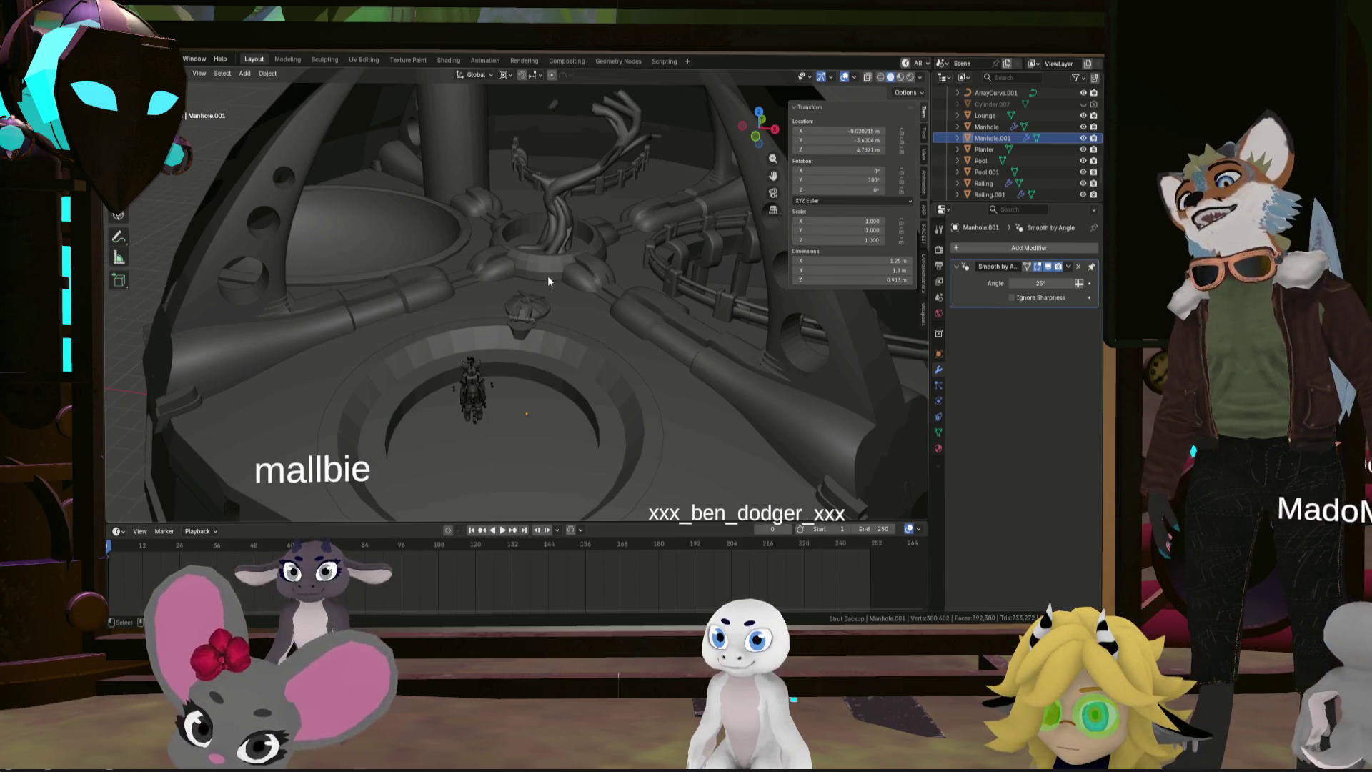
scroll(525, 221, "down", 5)
middle_click_drag(525, 220, 522, 250)
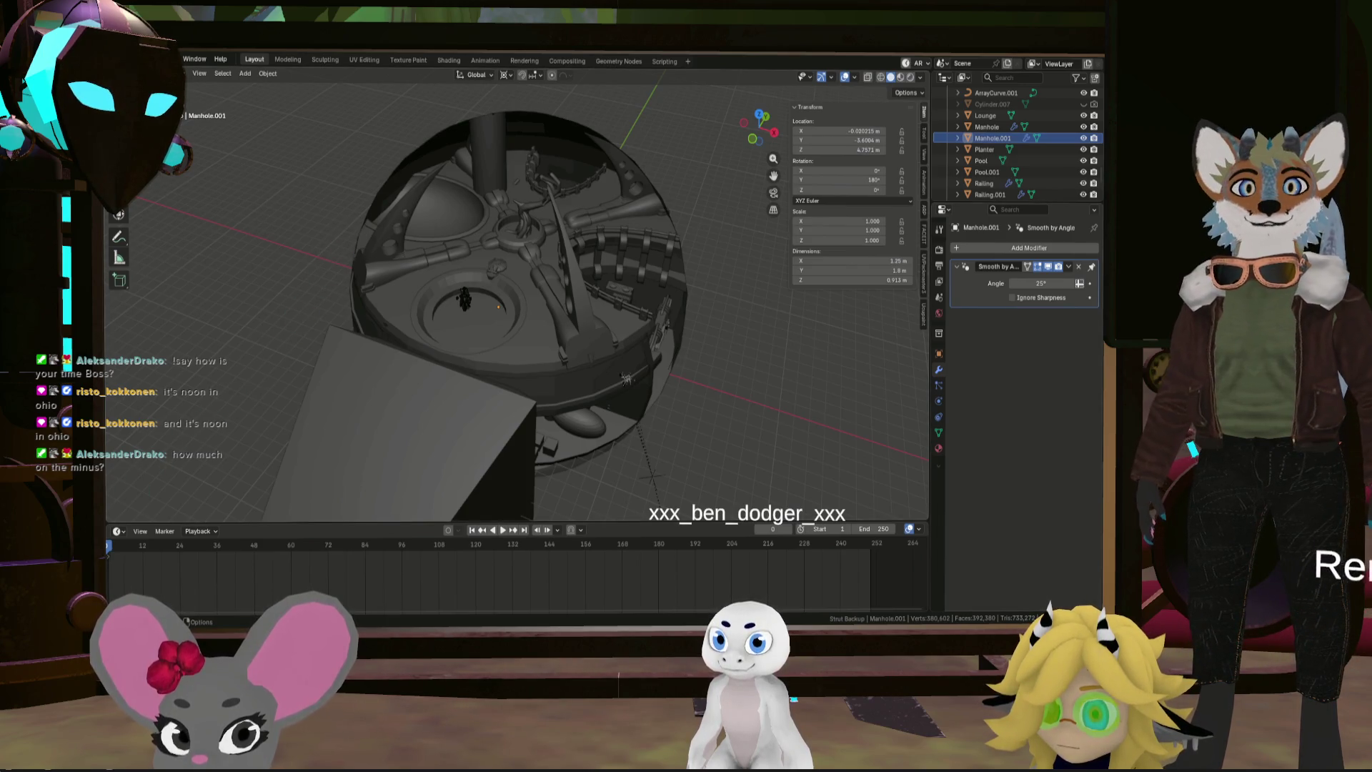
scroll(735, 393, "up", 3)
scroll(469, 389, "up", 4)
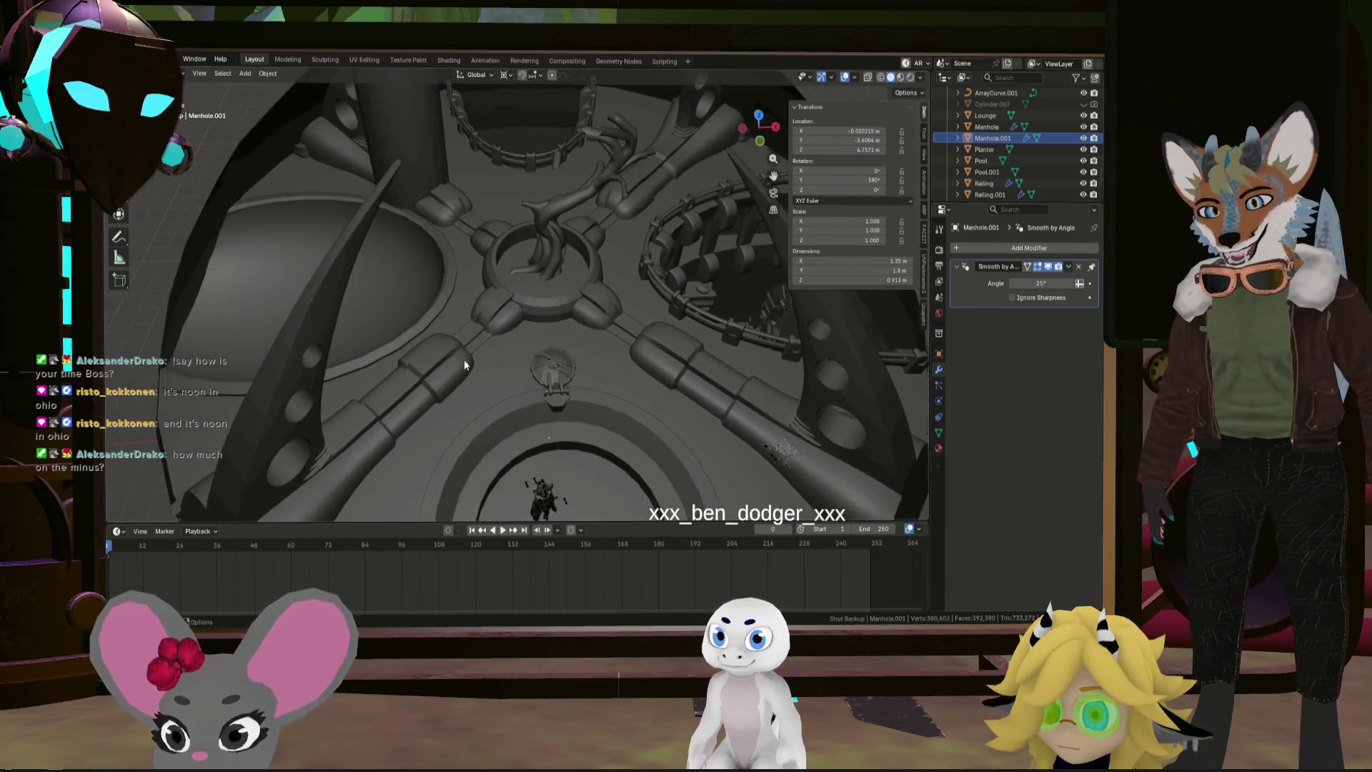
mouse_move(465, 358)
middle_mouse_down()
mouse_move(559, 337)
mouse_move(361, 353)
mouse_move(503, 300)
mouse_move(539, 305)
mouse_move(469, 346)
mouse_move(413, 333)
mouse_move(463, 320)
mouse_move(440, 338)
middle_mouse_up()
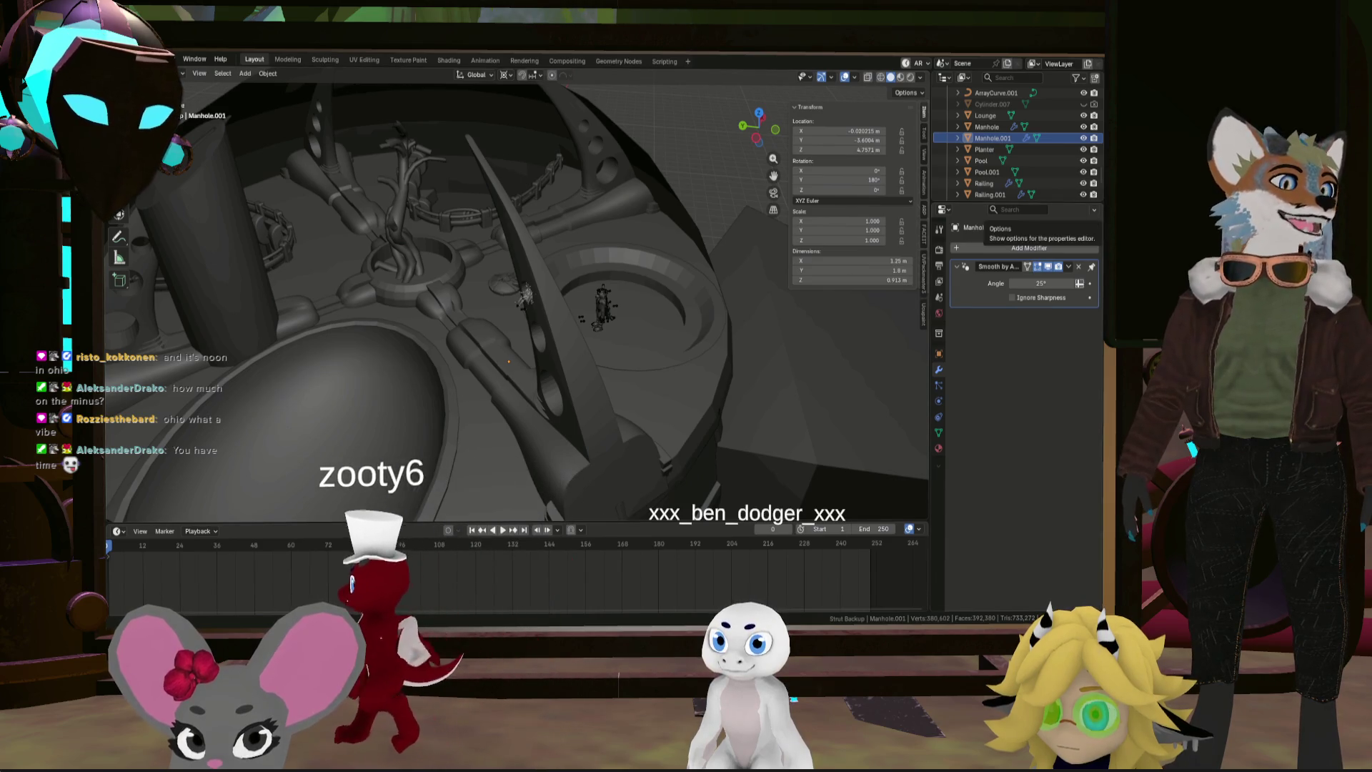
middle_click_drag(753, 363, 683, 356)
scroll(763, 311, "up", 5)
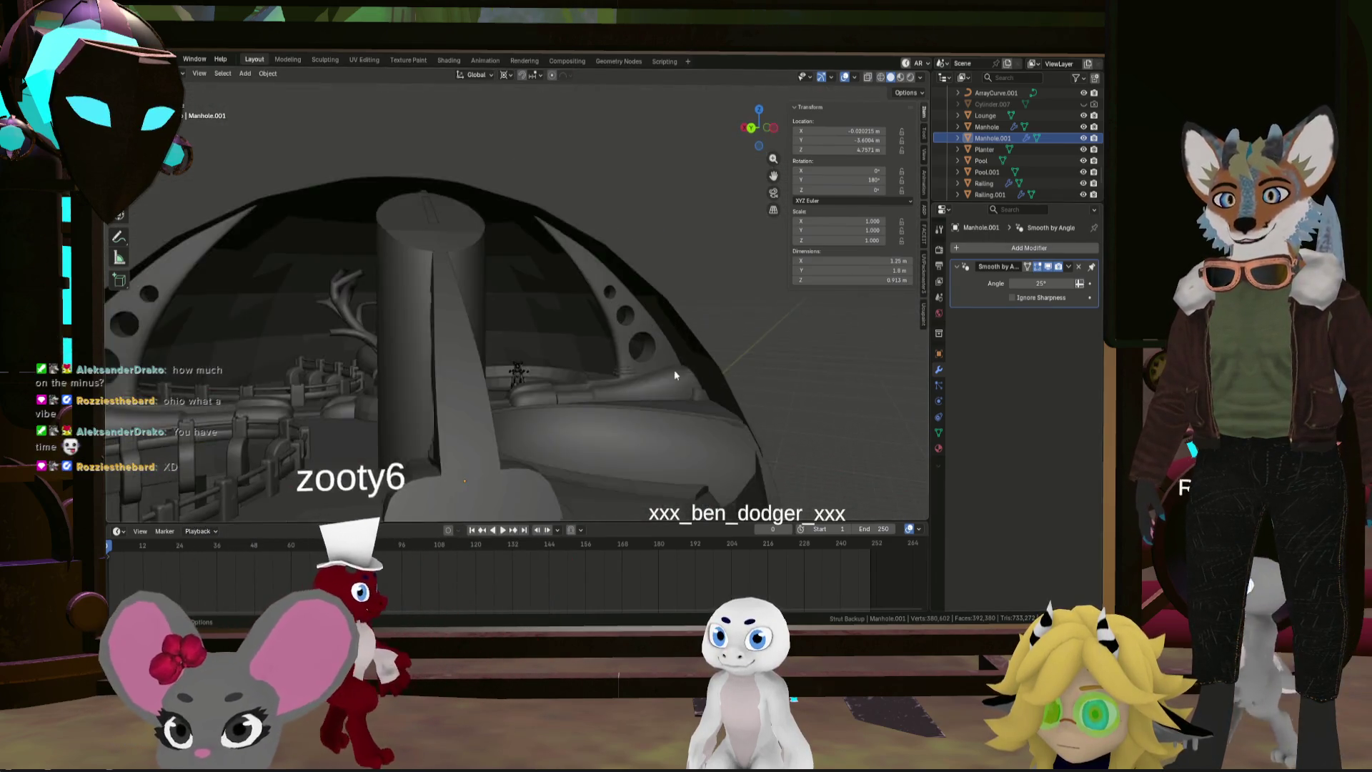
scroll(675, 370, "down", 10)
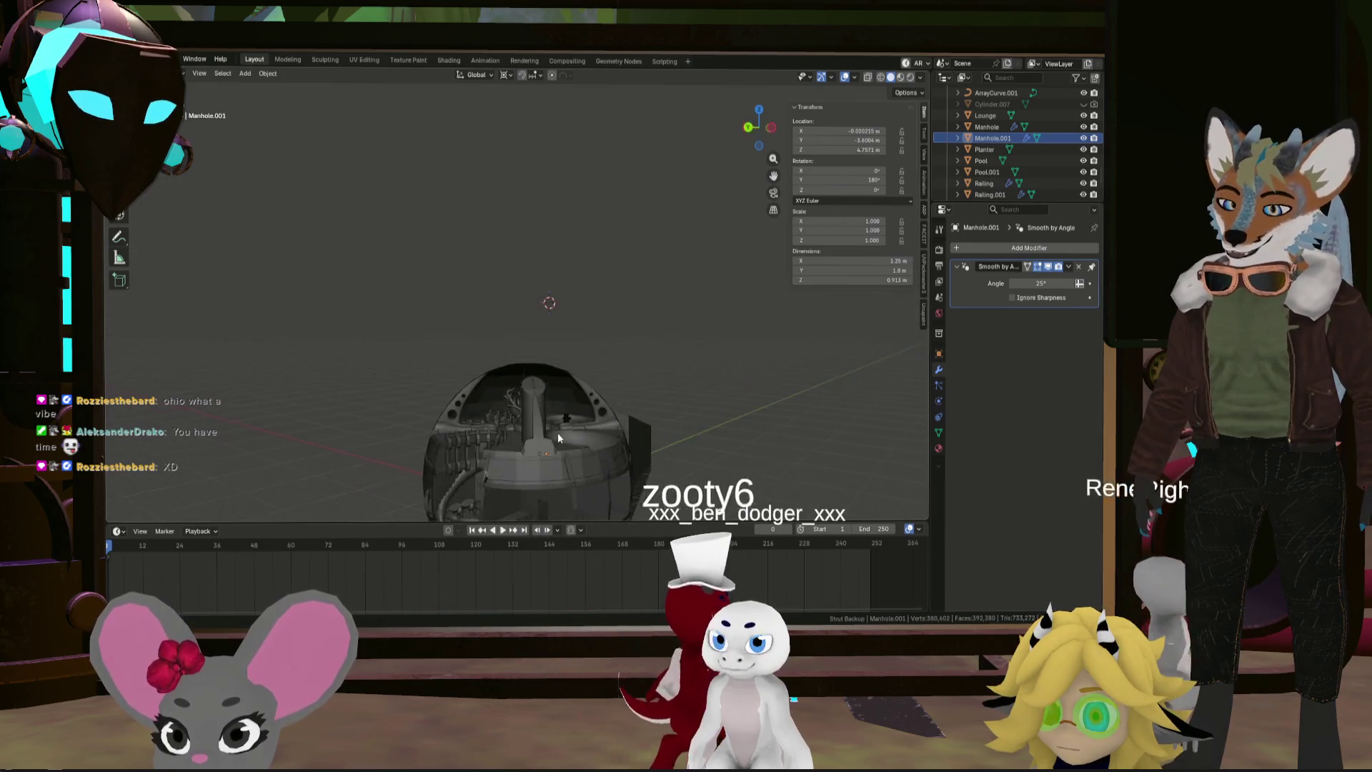
mouse_move(557, 438)
middle_mouse_down()
mouse_move(578, 449)
mouse_move(662, 364)
middle_mouse_up()
Apply Shade Smooth to the ring wall Sphere.004
left_click(662, 363)
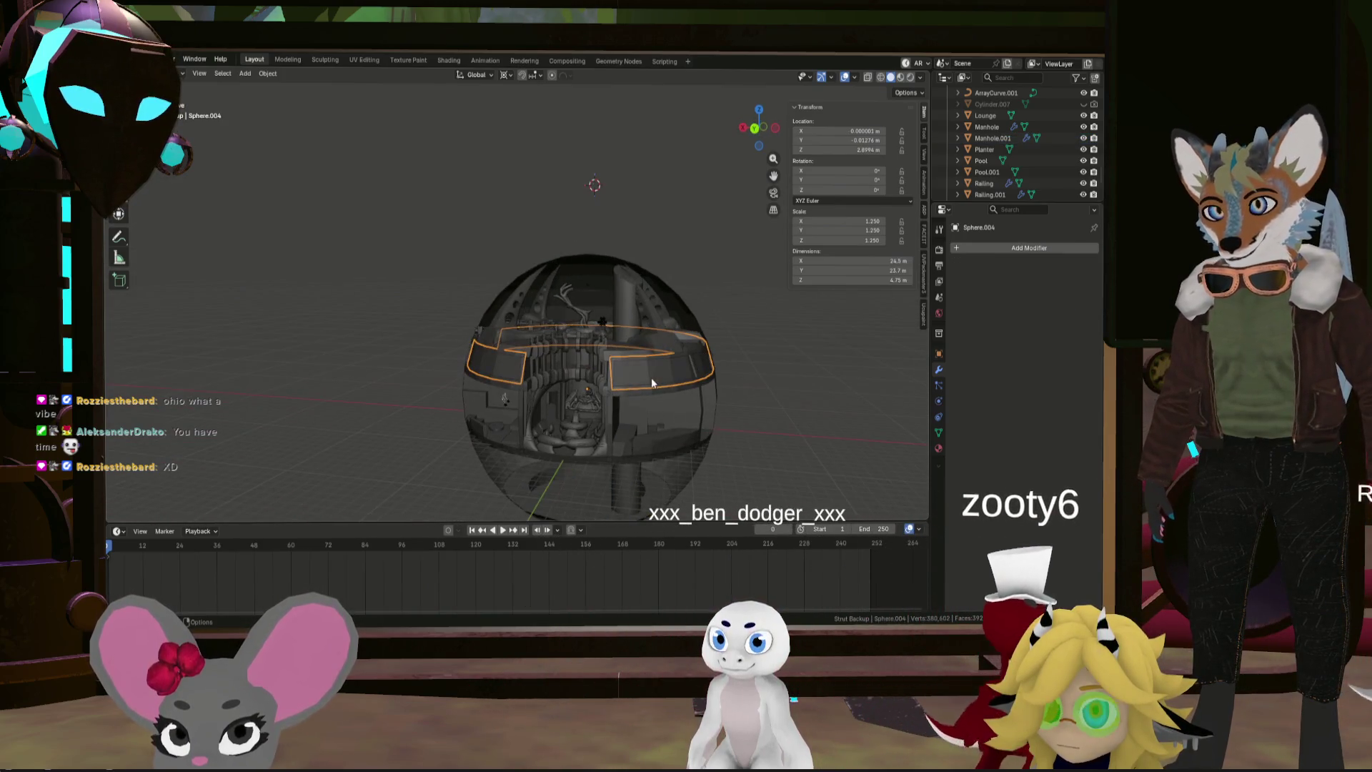
left_click(268, 74)
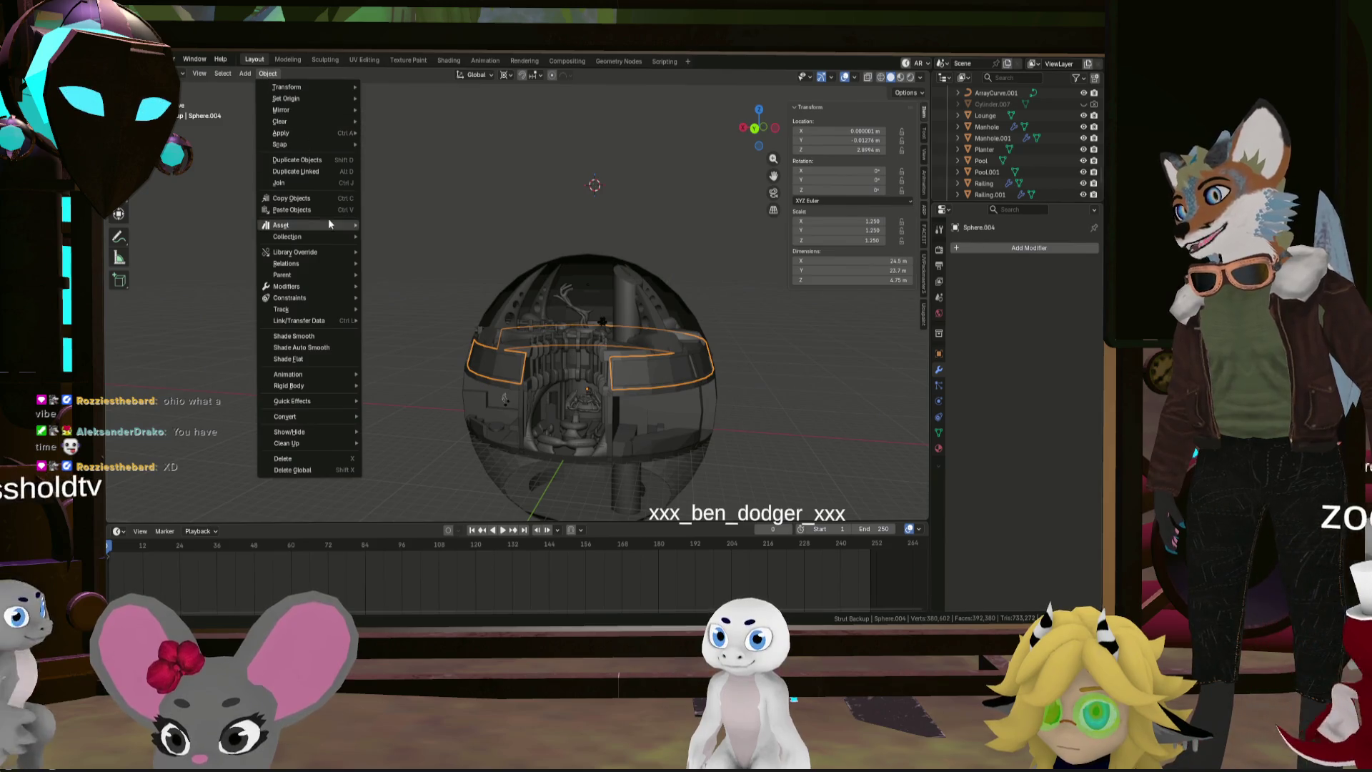
left_click(337, 334)
mouse_move(625, 350)
middle_mouse_down()
mouse_move(532, 353)
mouse_move(535, 371)
mouse_move(594, 387)
mouse_move(603, 374)
mouse_move(600, 386)
middle_mouse_up()
scroll(566, 383, "up", 4)
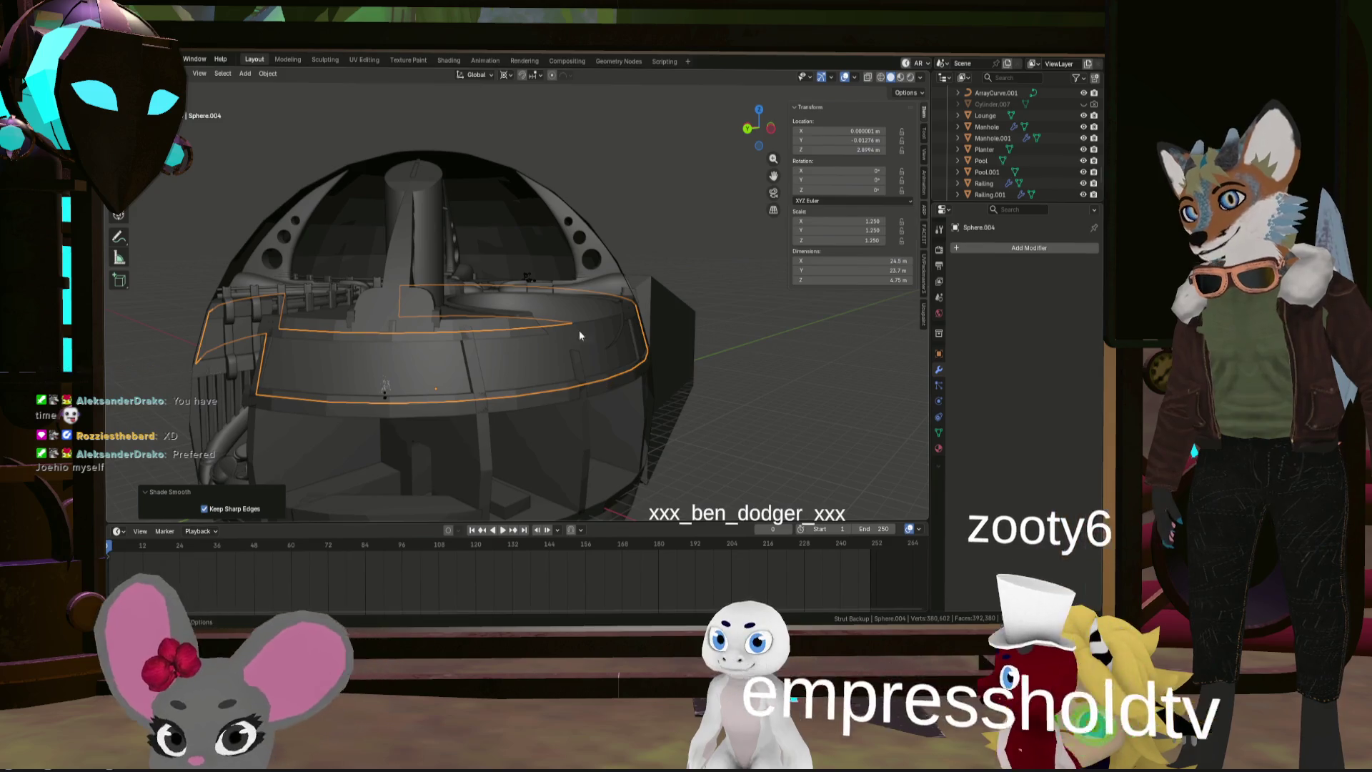
Scale Sphere.004 by 1.016 around the Median Point to about 1.371
left_click(506, 75)
left_click(529, 141)
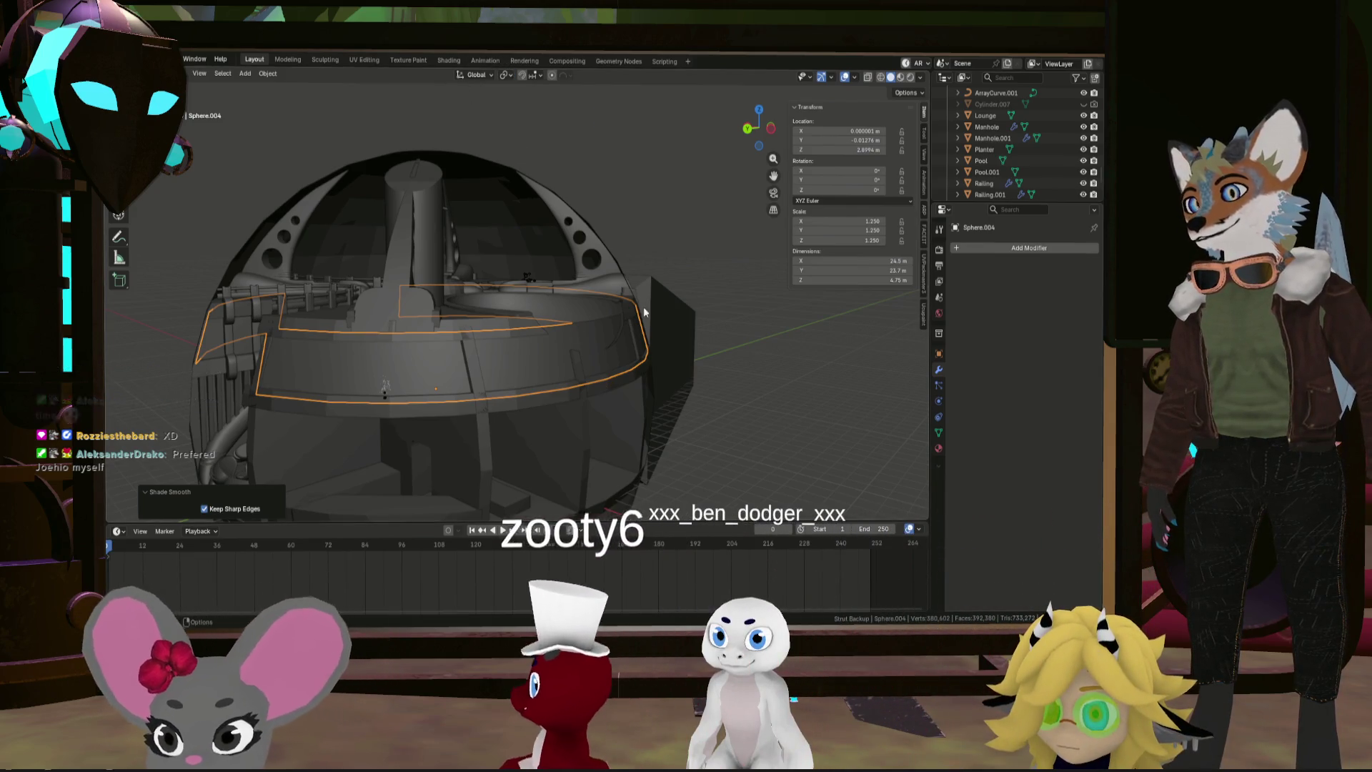
key("s")
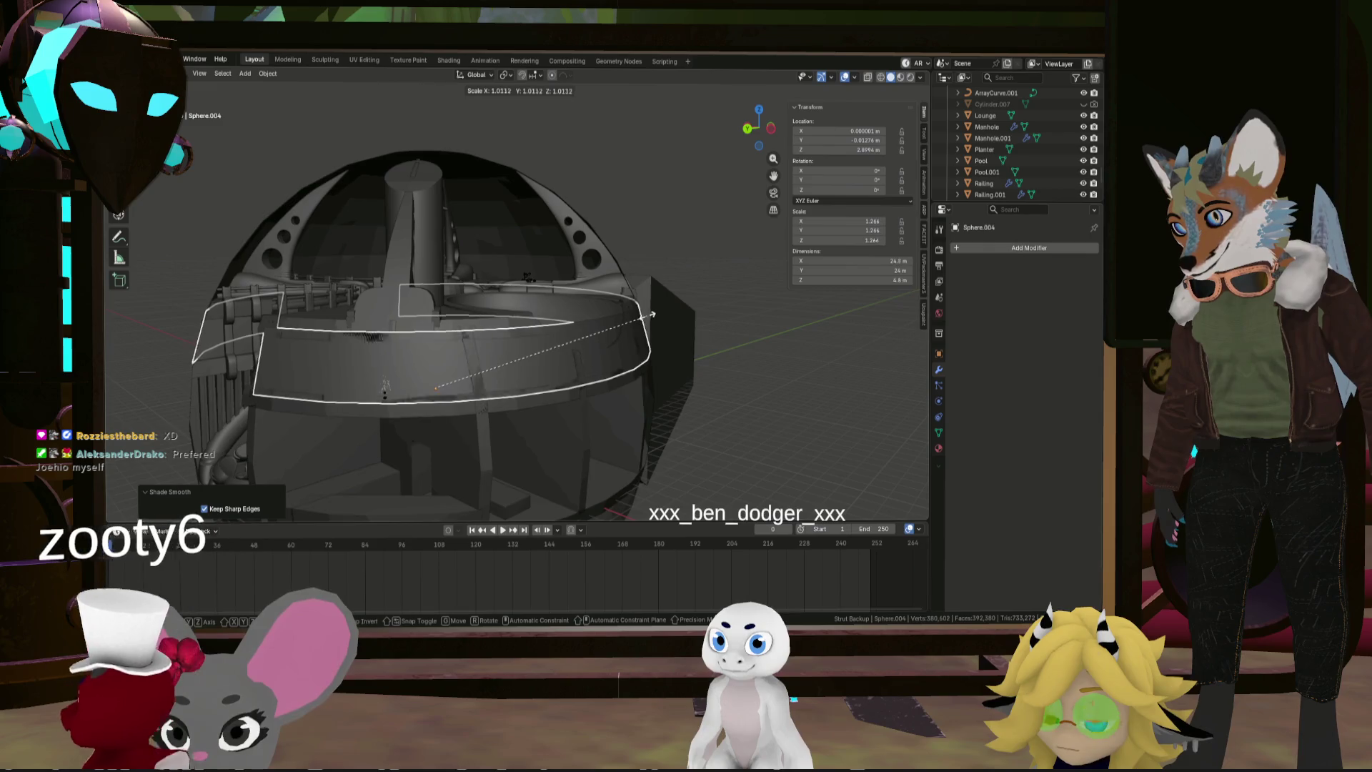
left_click(650, 320)
mouse_move(650, 320)
middle_mouse_down()
mouse_move(545, 319)
mouse_move(515, 294)
mouse_move(551, 276)
mouse_move(642, 298)
mouse_move(598, 332)
mouse_move(709, 346)
mouse_move(481, 333)
mouse_move(728, 333)
mouse_move(721, 376)
mouse_move(697, 396)
mouse_move(816, 373)
middle_mouse_up()
scroll(644, 298, "down", 3)
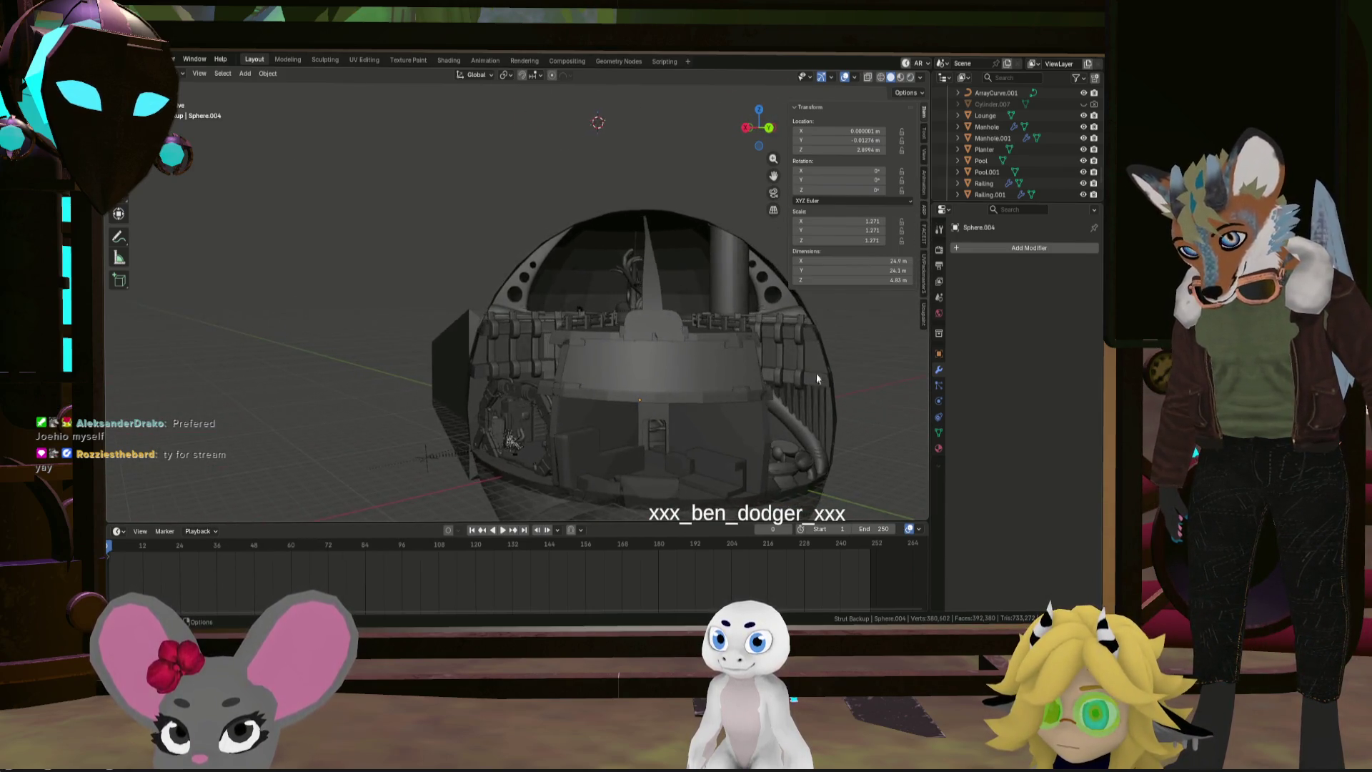
scroll(817, 372, "up", 10)
left_click(838, 380)
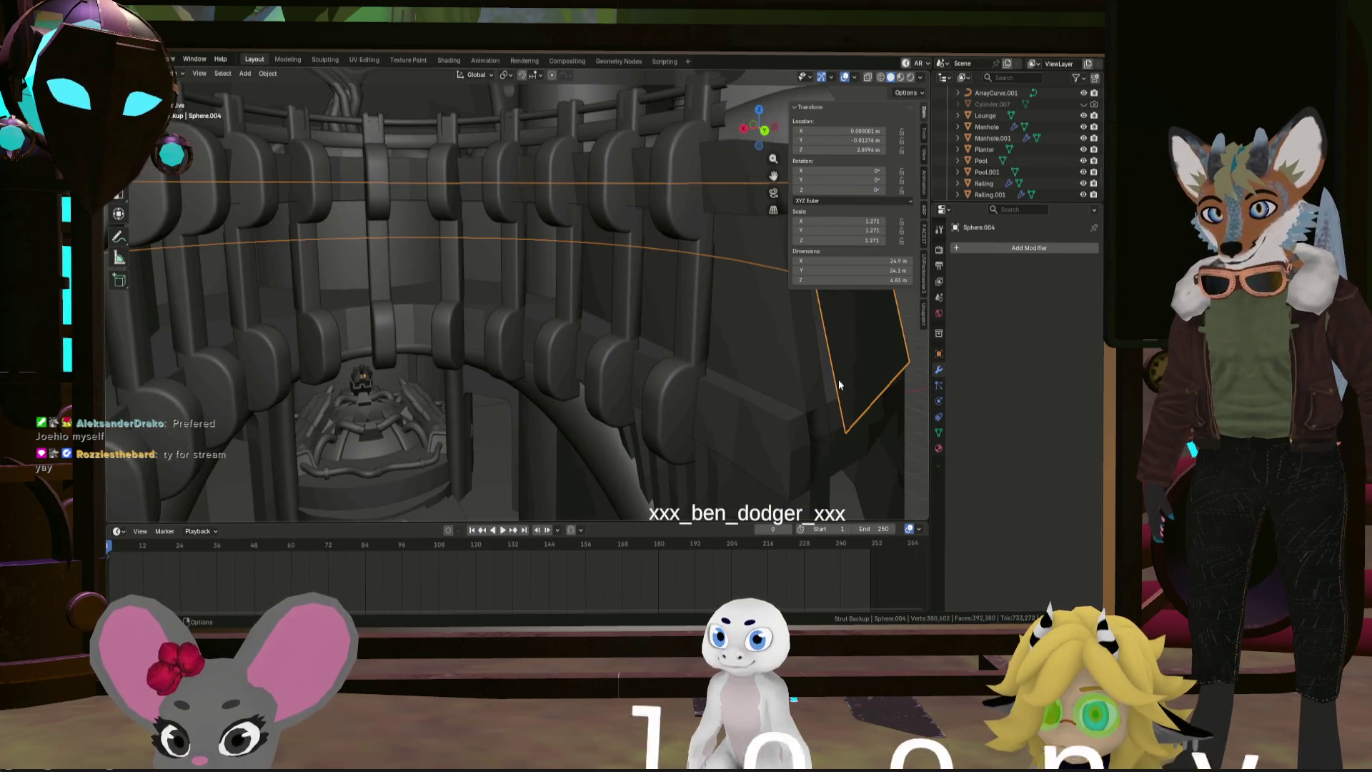
In Edit Mode on the flat panel, extrude a selected edge along the Y axis
key("Tab")
left_click(850, 329)
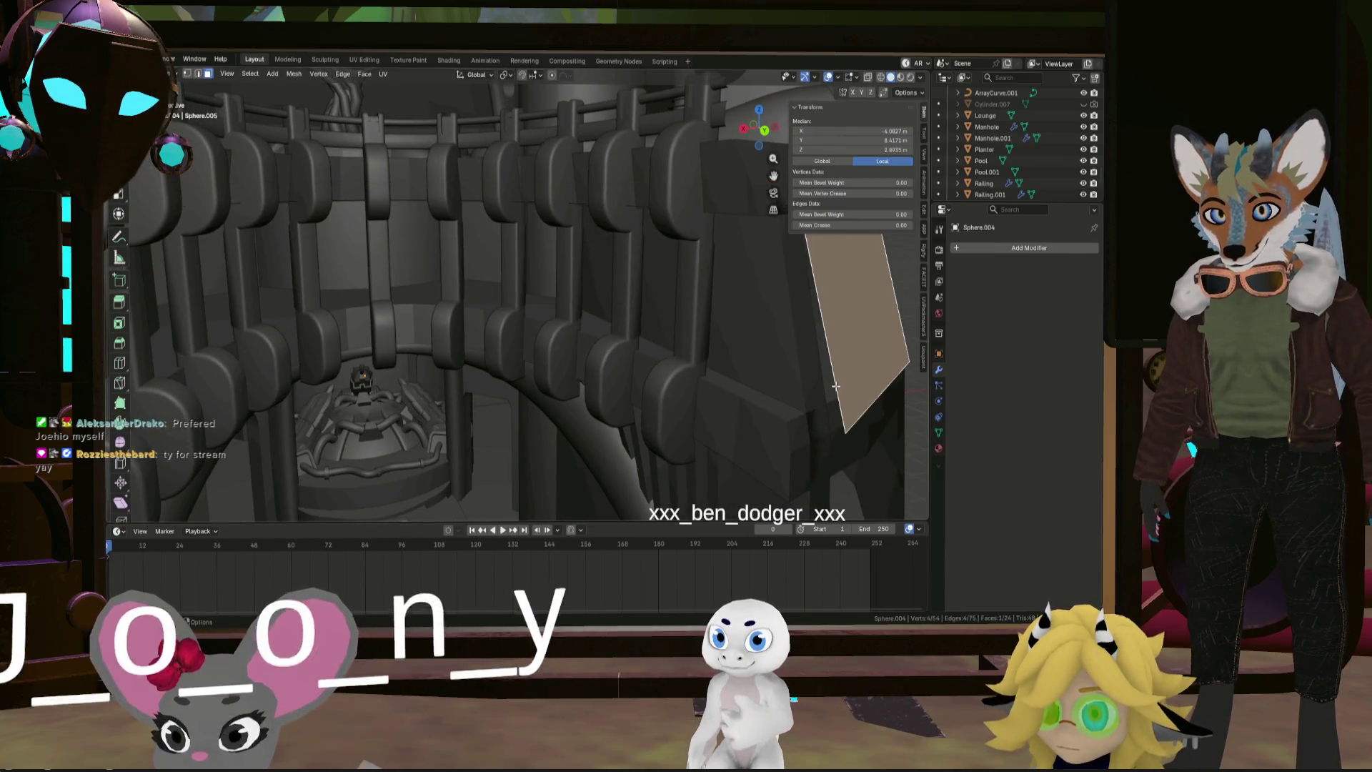
left_click(199, 74)
scroll(338, 346, "down", 10)
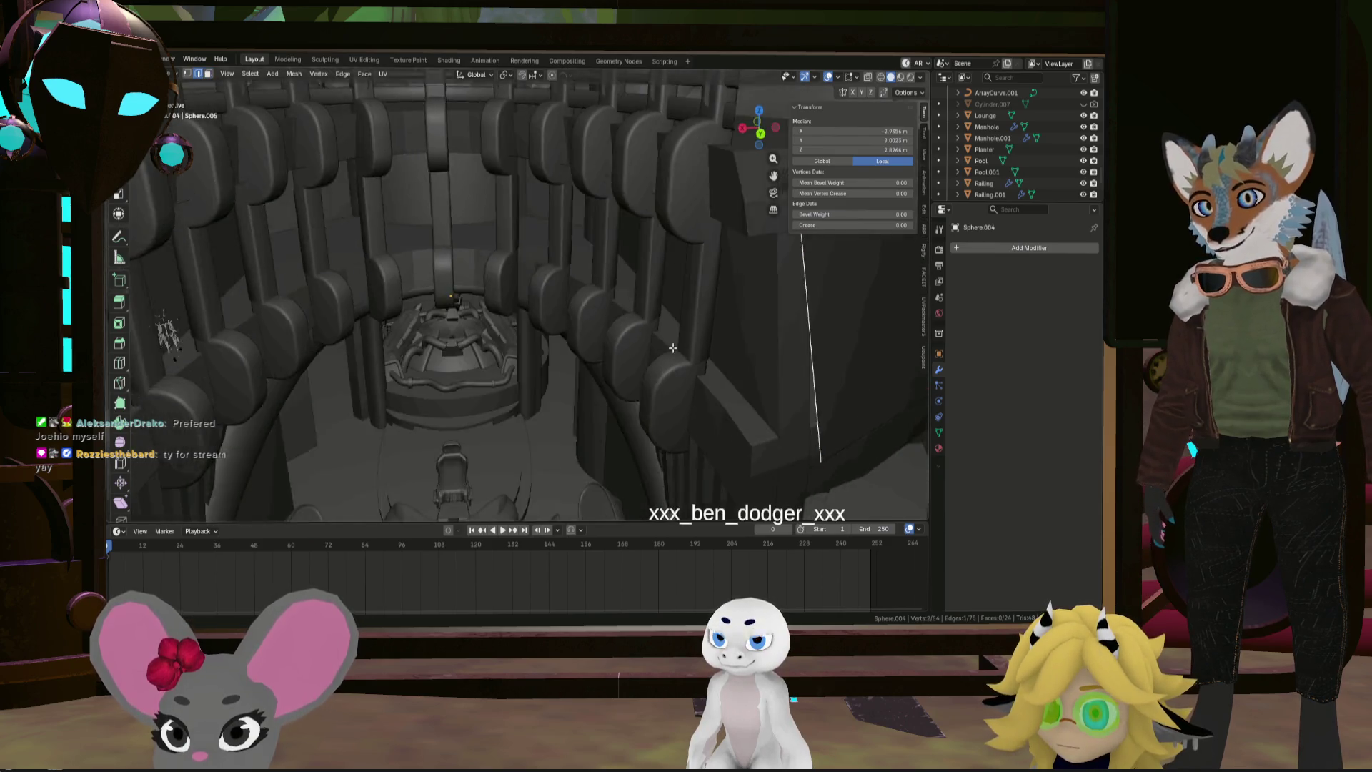
scroll(337, 346, "up", 3)
middle_click_drag(434, 343, 564, 369)
key("e")
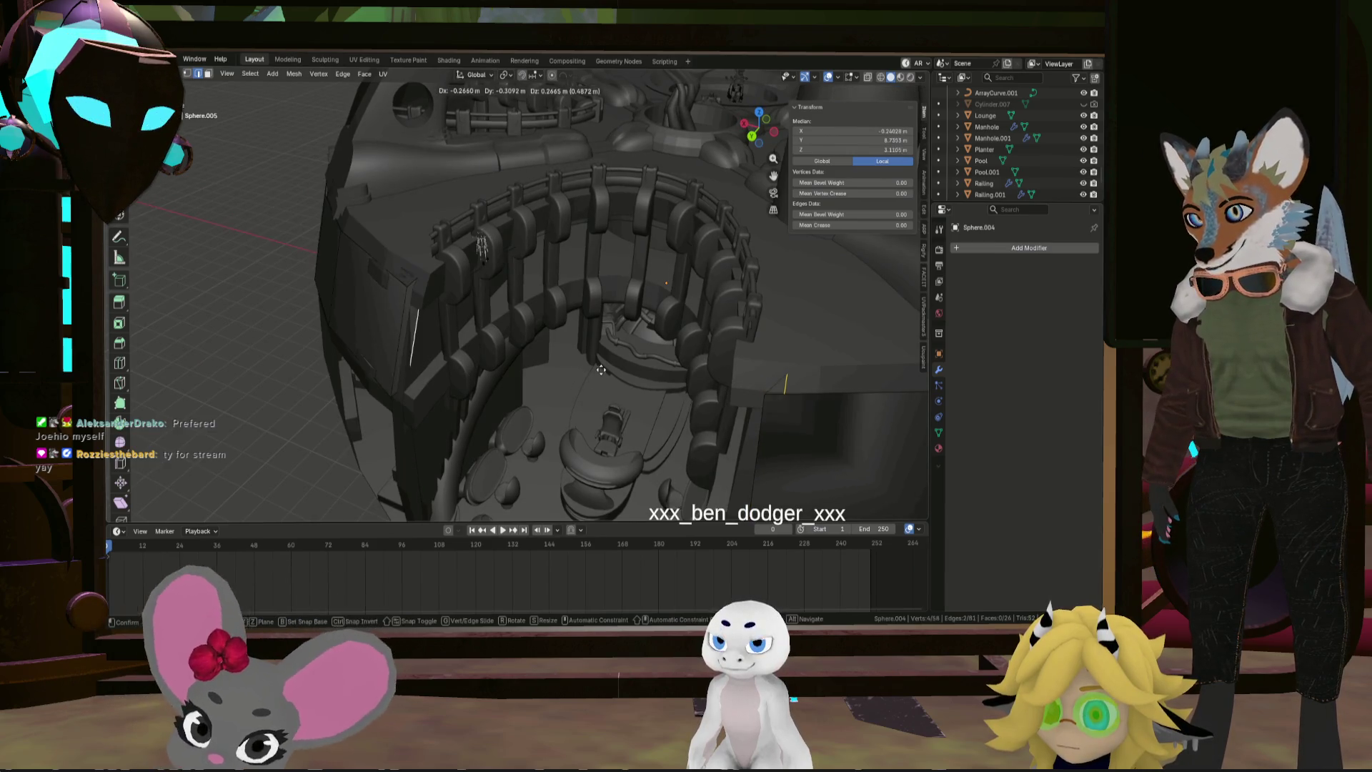
key("y")
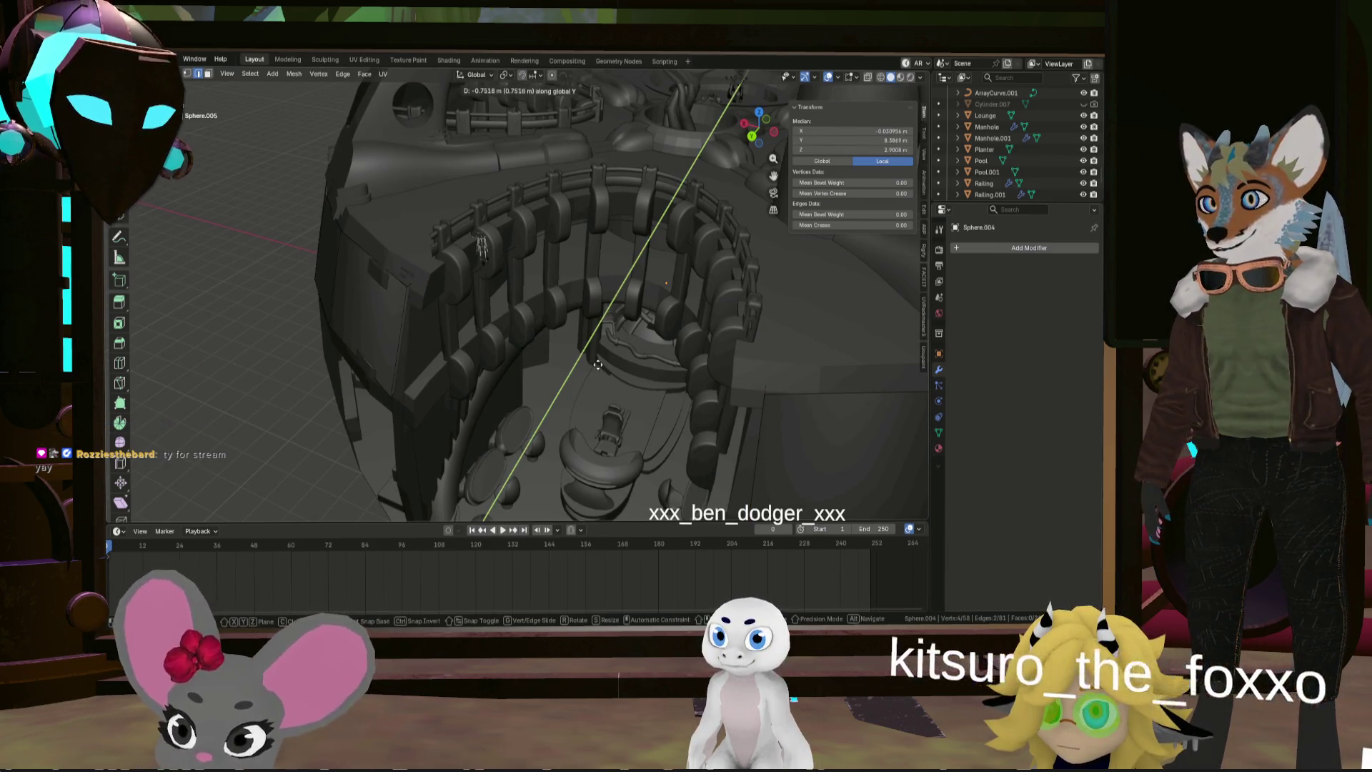
left_click(598, 365)
Extrude two panel edges about 0.82 m along X, then exit Edit Mode
mouse_move(599, 365)
middle_mouse_down()
mouse_move(681, 388)
mouse_move(709, 364)
middle_mouse_up()
scroll(681, 388, "down", 8)
left_click(710, 365)
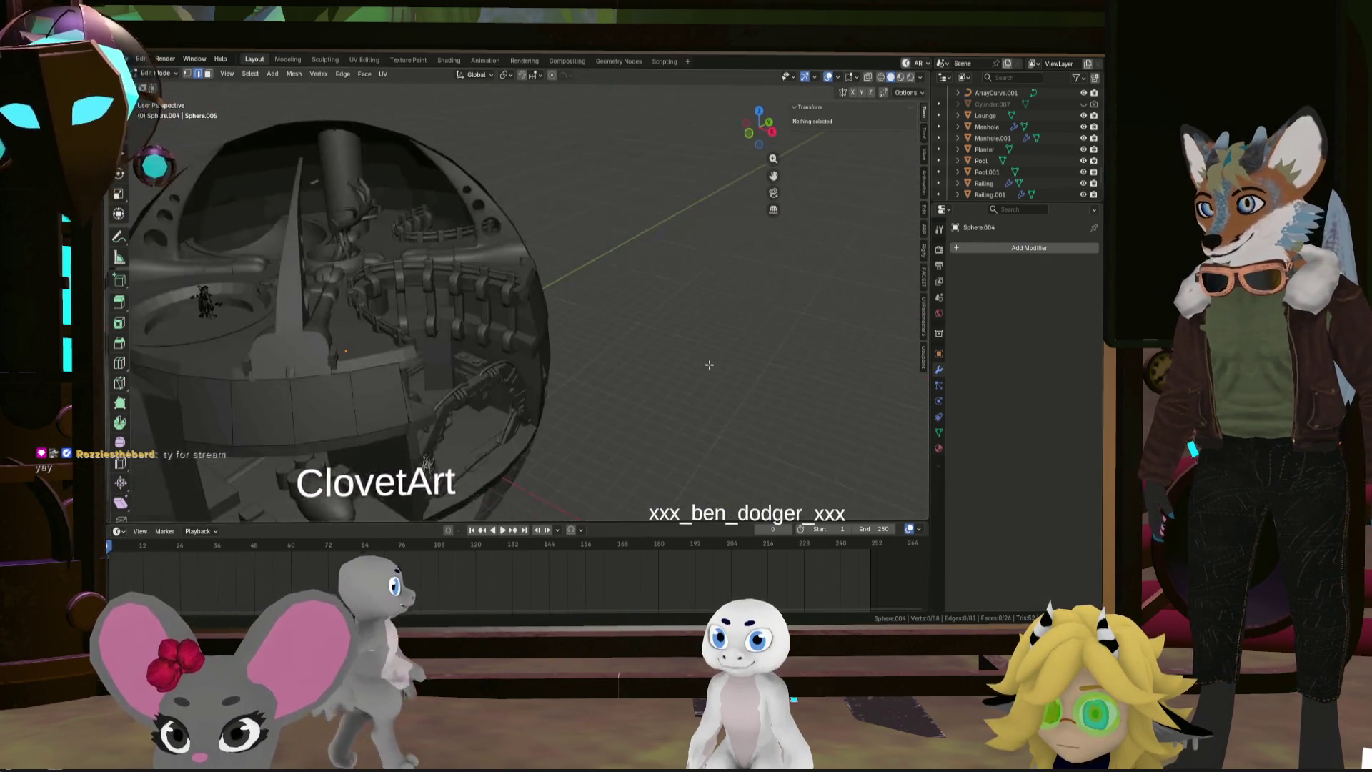
scroll(709, 365, "up", 10)
left_click(722, 272)
mouse_move(722, 271)
middle_mouse_down()
mouse_move(425, 311)
mouse_move(376, 346)
mouse_move(501, 368)
middle_mouse_up()
left_click(386, 336, "shift")
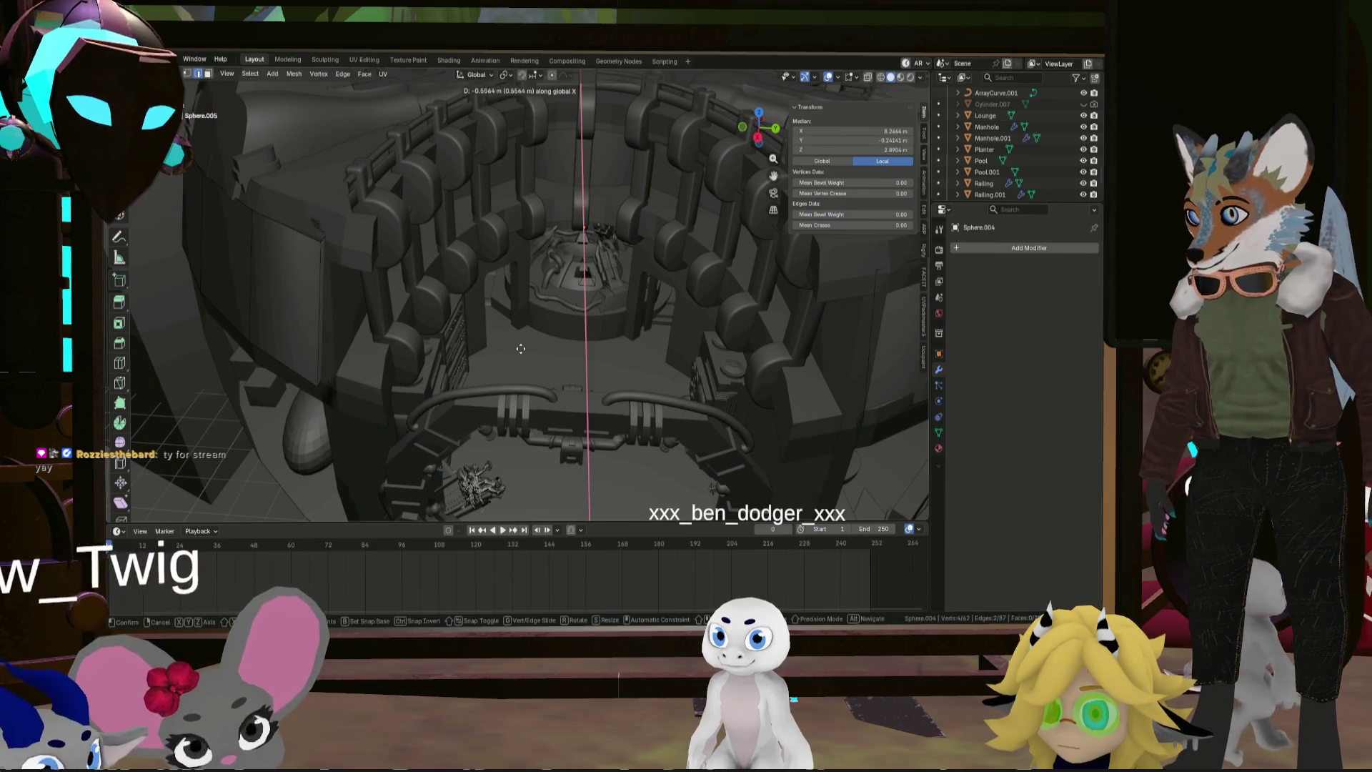
left_click(523, 341)
mouse_move(524, 341)
middle_mouse_down()
mouse_move(822, 422)
mouse_move(772, 429)
mouse_move(654, 362)
mouse_move(546, 414)
mouse_move(739, 445)
mouse_move(659, 439)
mouse_move(786, 452)
mouse_move(631, 350)
mouse_move(488, 364)
mouse_move(654, 375)
mouse_move(621, 410)
middle_mouse_up()
left_click(892, 443)
key("Tab")
Deselect the panel and zoom in on the ring wall and extruded panel
left_click(740, 443)
scroll(573, 349, "up", 2)
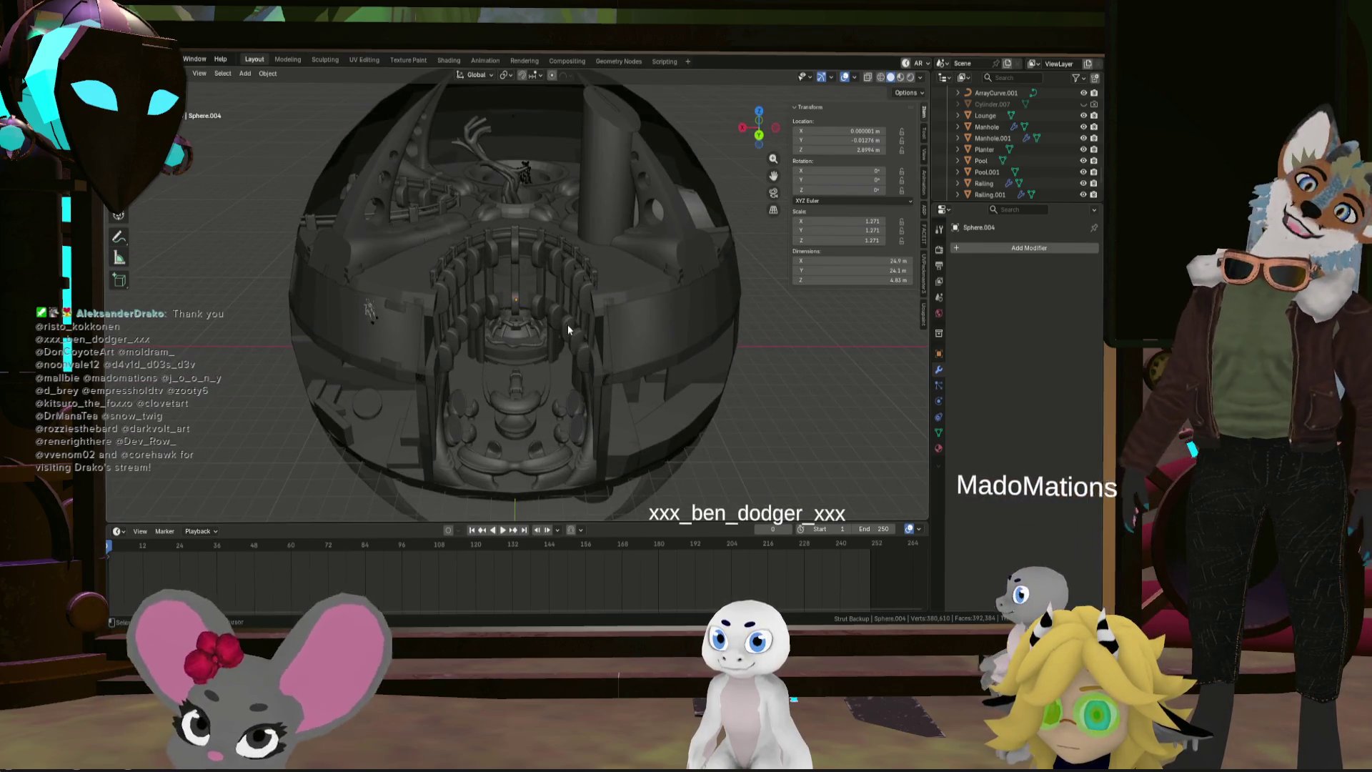
scroll(582, 340, "up", 2)
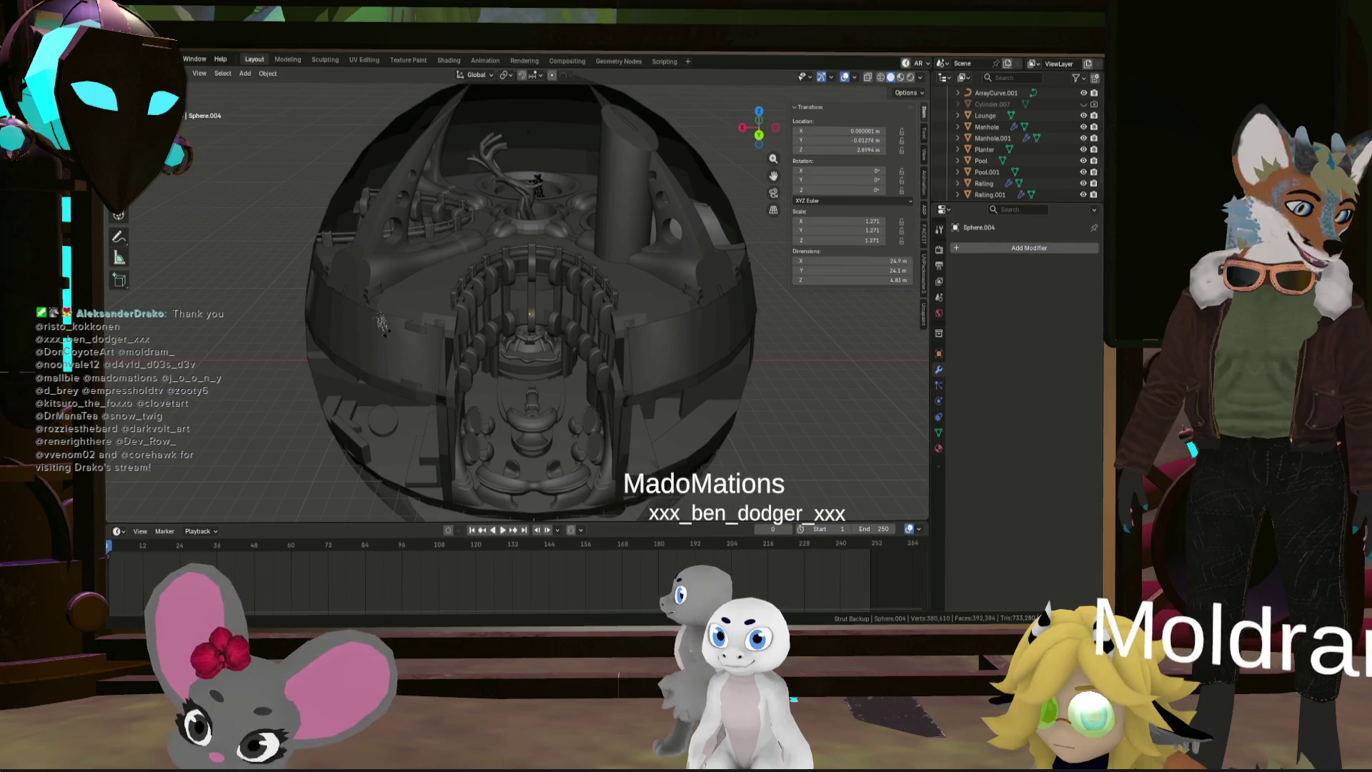